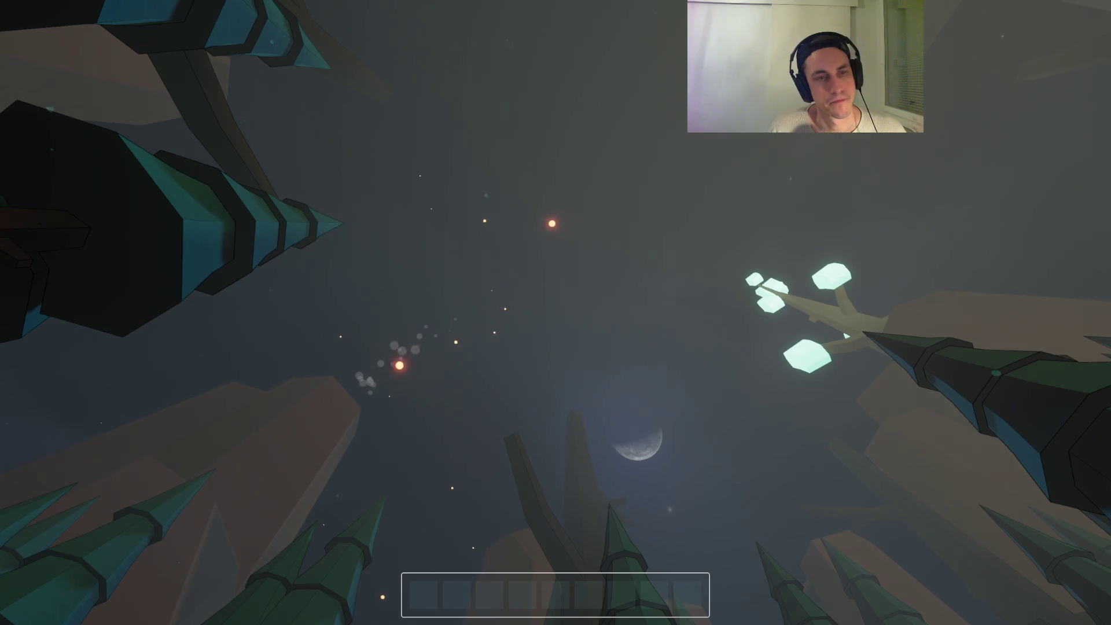
# - Stop the playtest and select the Meteor root node in meteor.tscn
pyautogui.press('Escape')
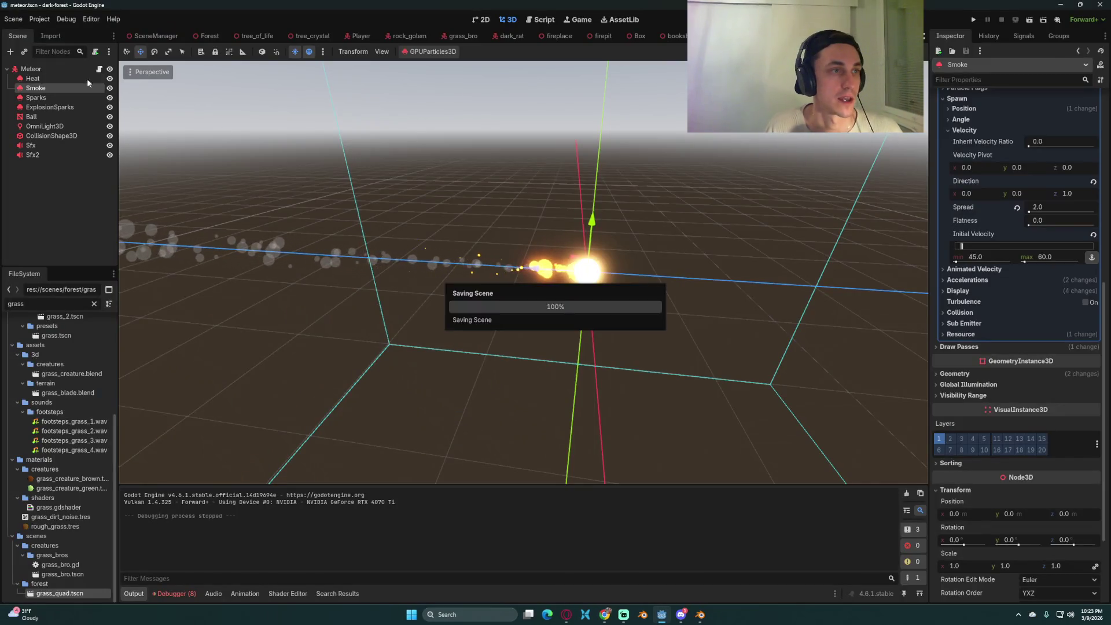
pyautogui.click(79, 69)
# - Review the look_at and aligned logic on lines 26–28 of meteor.gd, then run the project
pyautogui.click(99, 68)
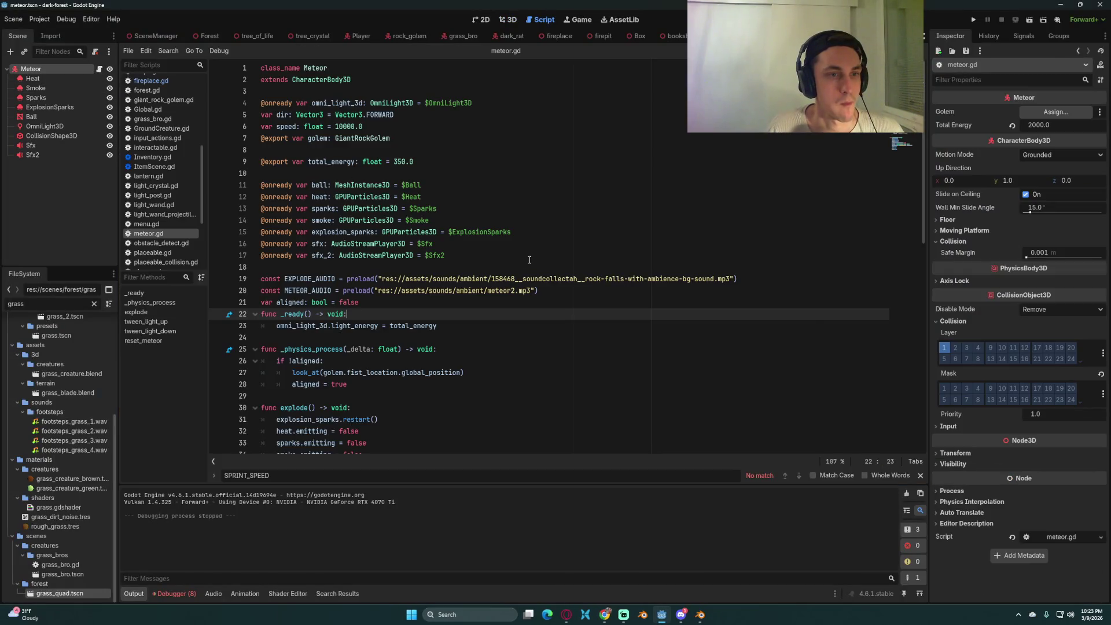
pyautogui.scroll(-1, 529, 260)
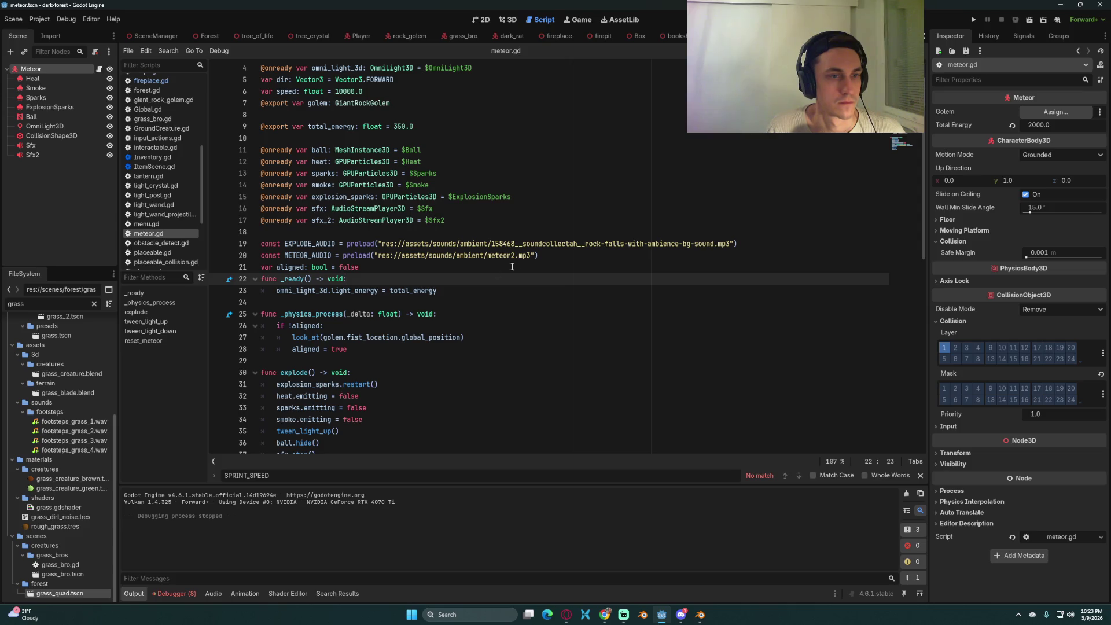
pyautogui.click(365, 349)
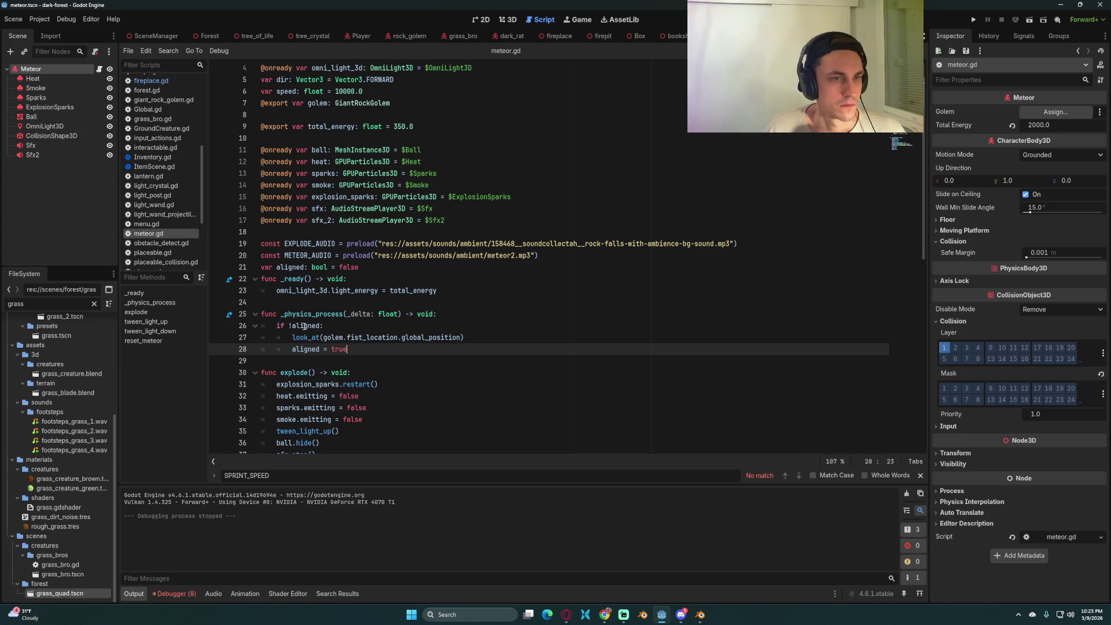
pyautogui.click(357, 322)
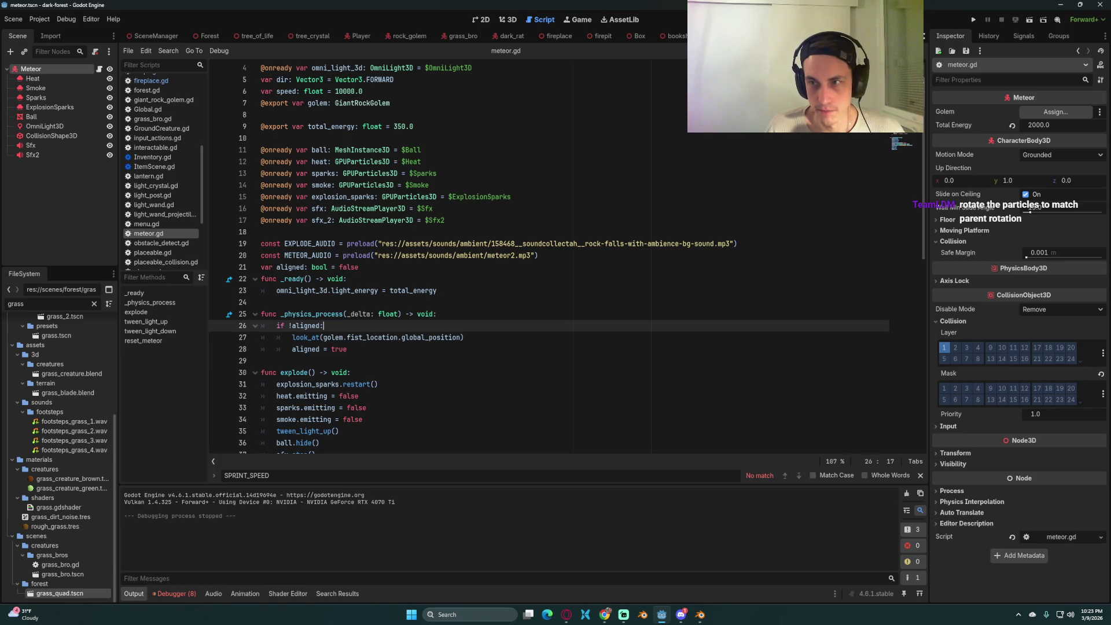
pyautogui.click(502, 357)
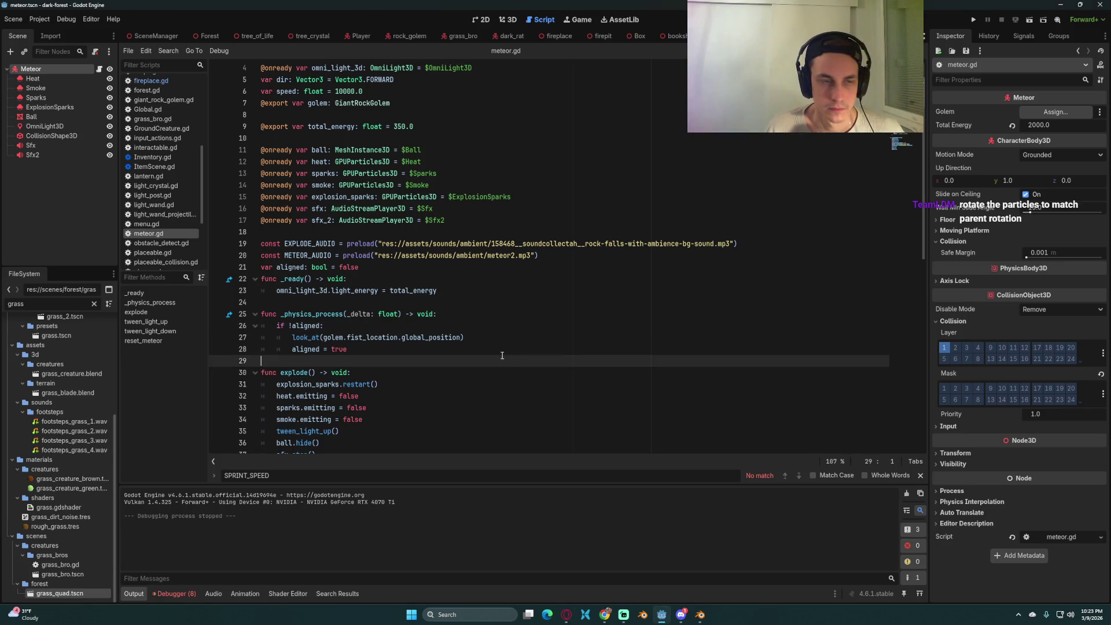
pyautogui.click(392, 350)
pyautogui.scroll(-2, 390, 352)
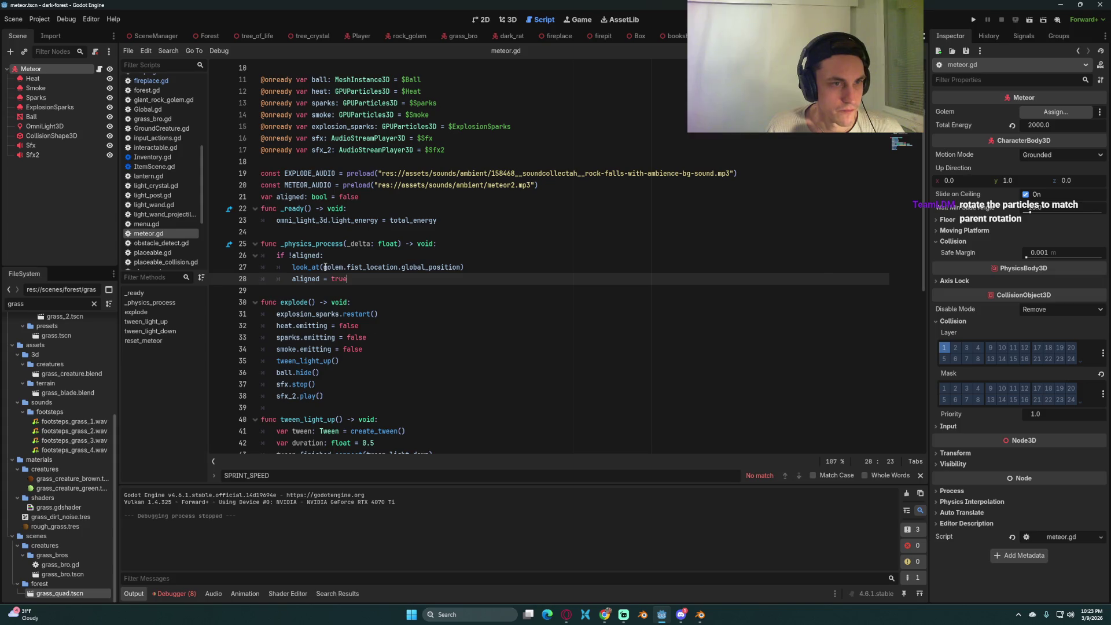
pyautogui.click(519, 268)
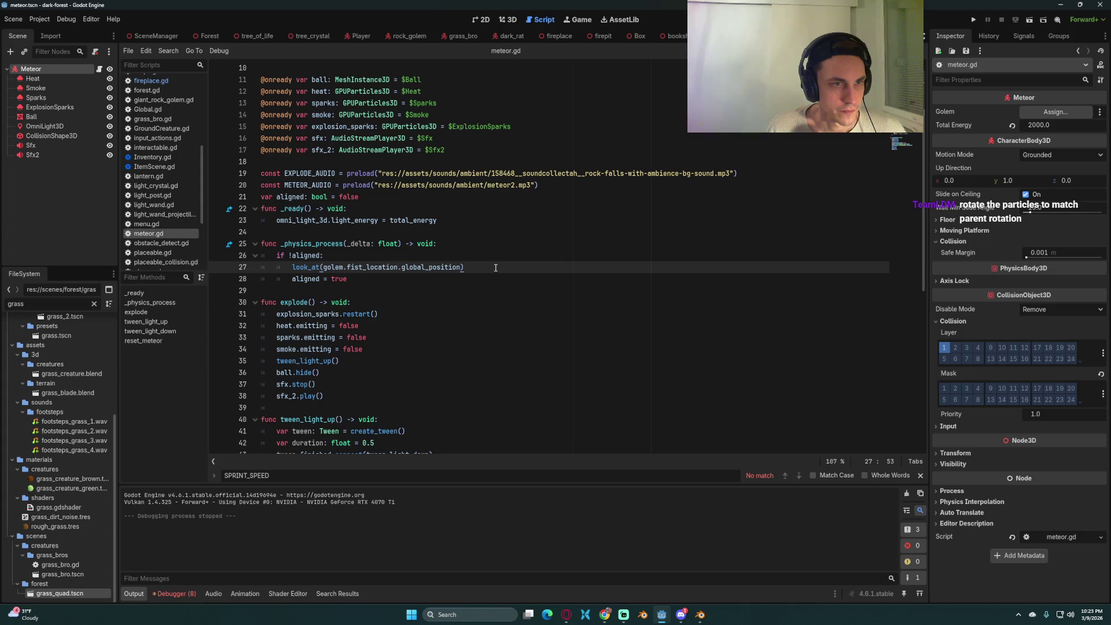
pyautogui.click(356, 280)
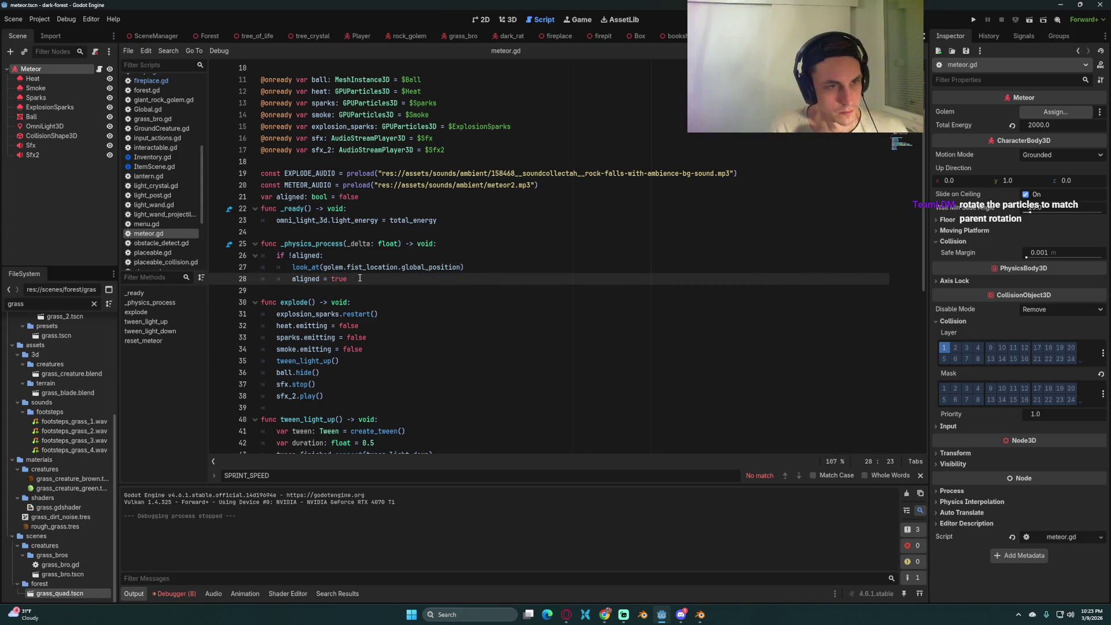
pyautogui.click(974, 19)
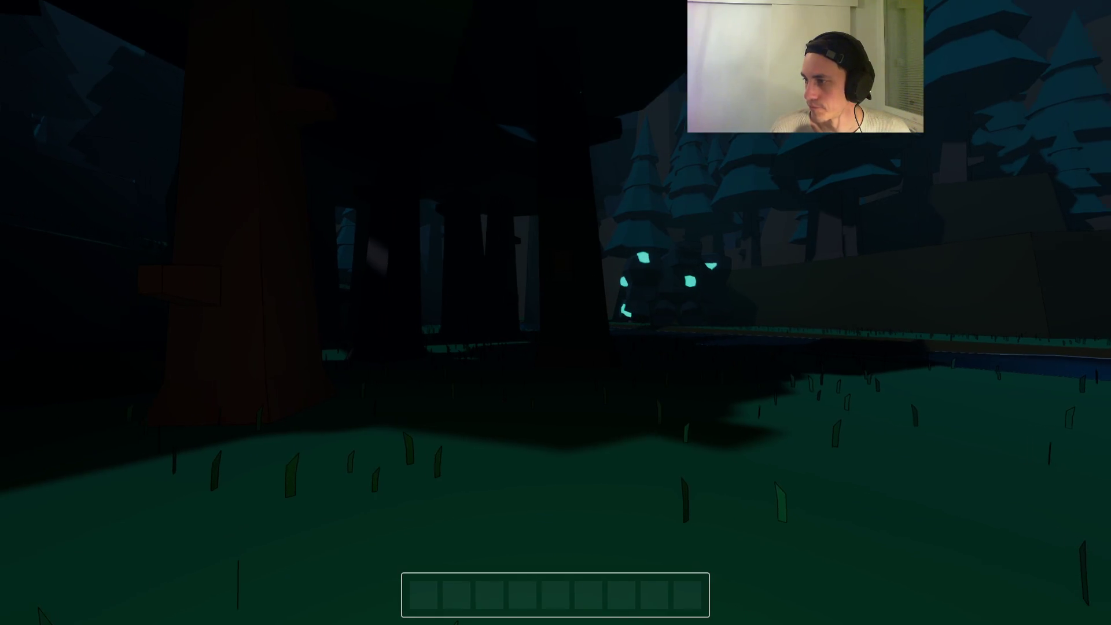
# - Look up at the meteor's smoke trail and the moon in-game, then stop the game
pyautogui.moveTo(555, 312)
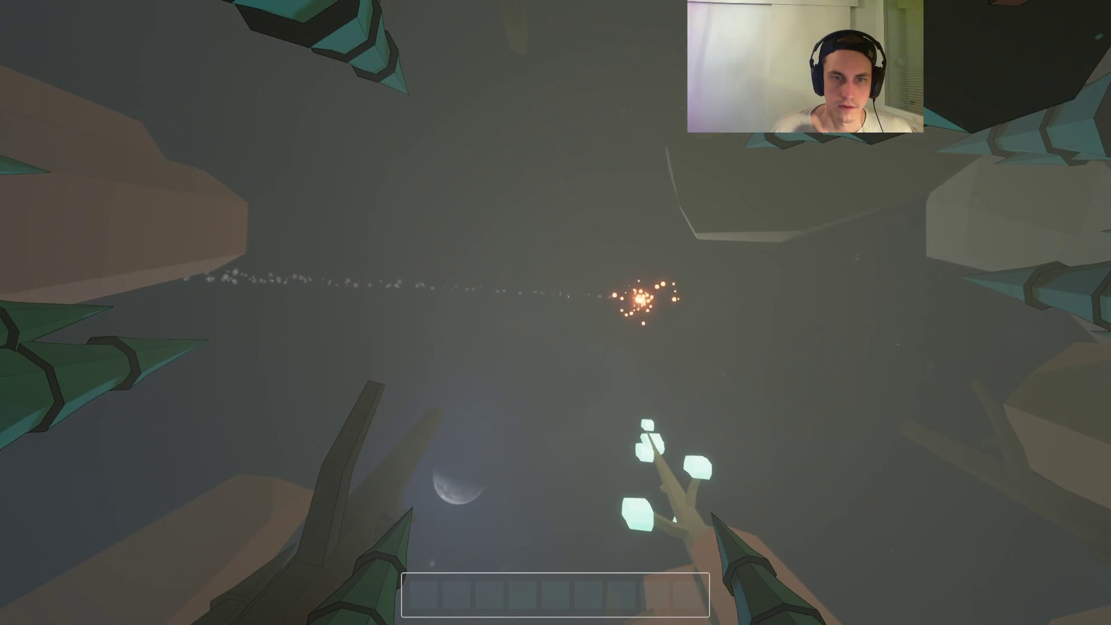
pyautogui.press('F8')
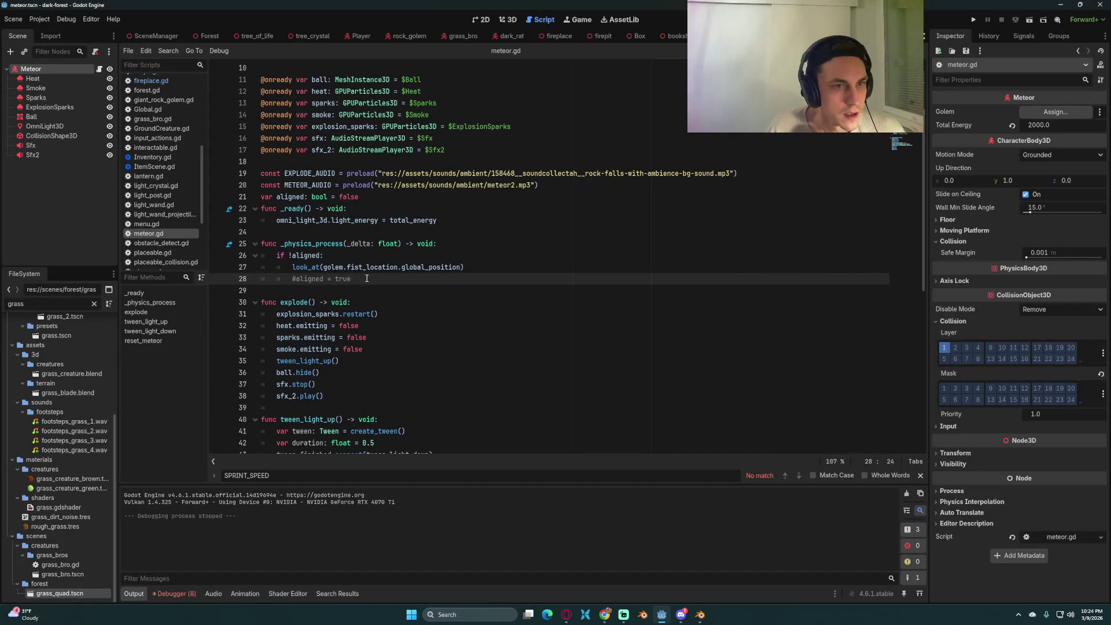
# - Check meteor.gd lines 21–28 with aligned = true commented out, then select the Smoke node
pyautogui.moveTo(463, 267)
pyautogui.mouseDown()
pyautogui.moveTo(292, 267)
pyautogui.moveTo(311, 267)
pyautogui.mouseUp()
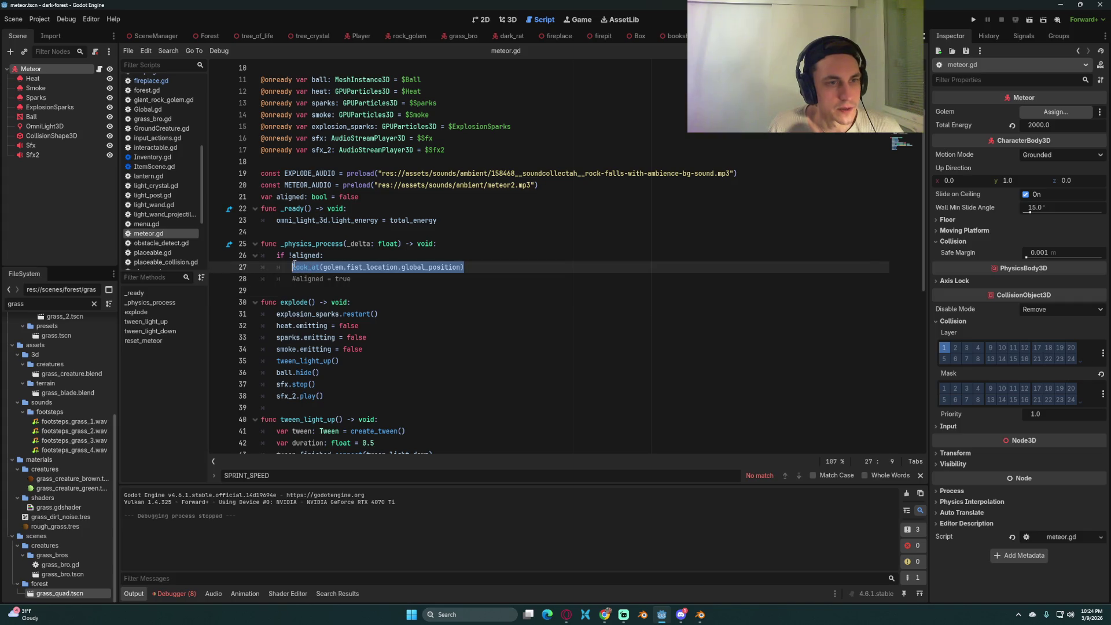
pyautogui.click(371, 276)
pyautogui.click(327, 255)
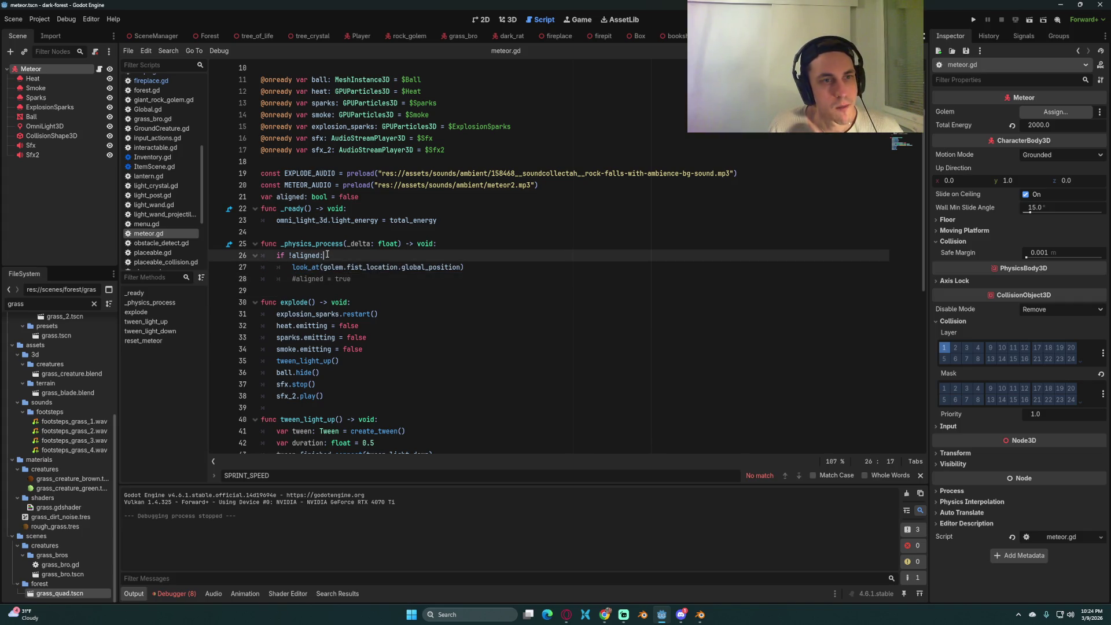
pyautogui.click(446, 266)
pyautogui.click(349, 258)
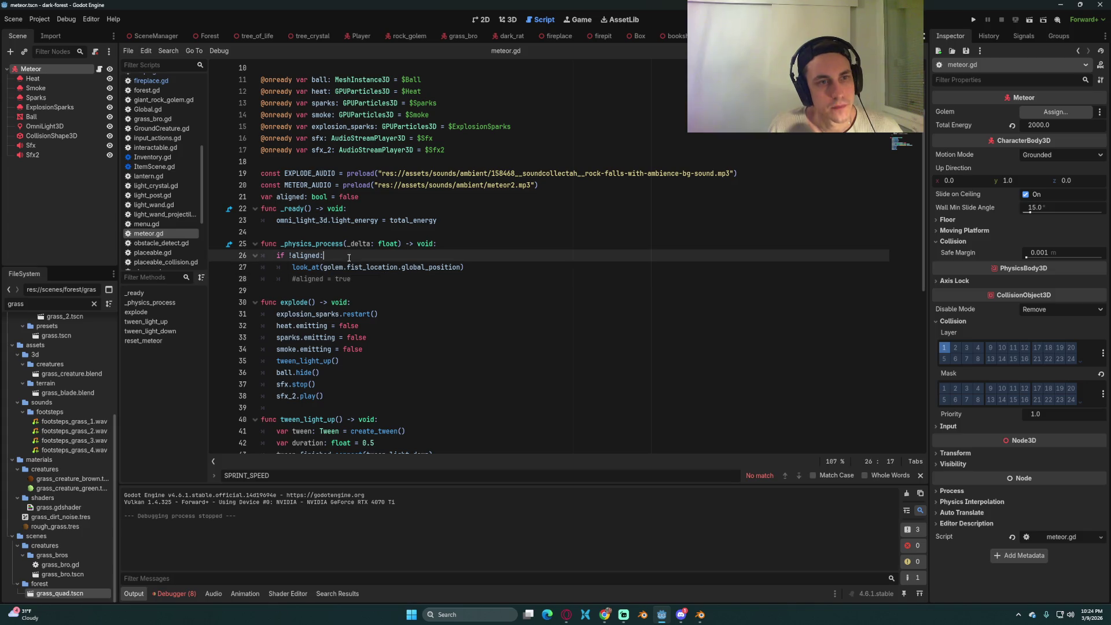
pyautogui.click(367, 197)
pyautogui.click(461, 245)
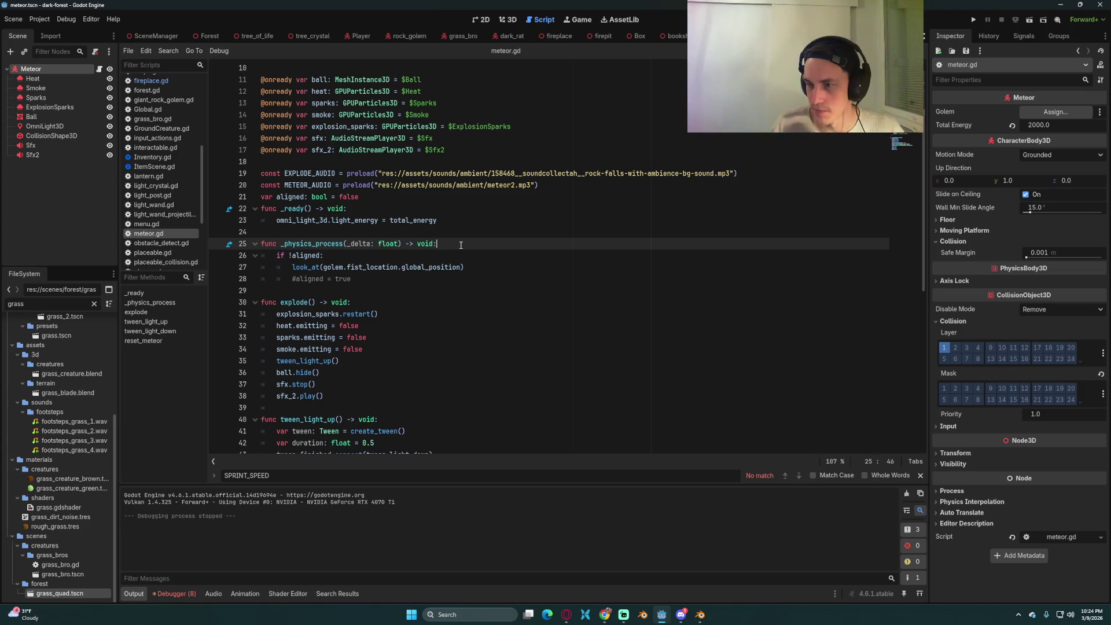
pyautogui.click(377, 276)
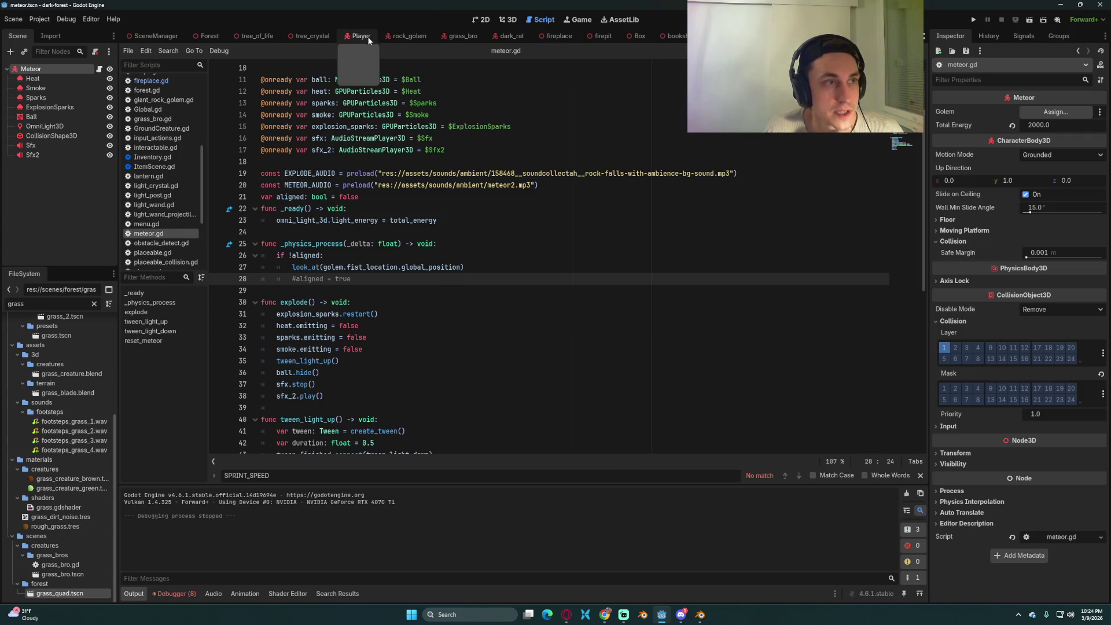
pyautogui.click(44, 87)
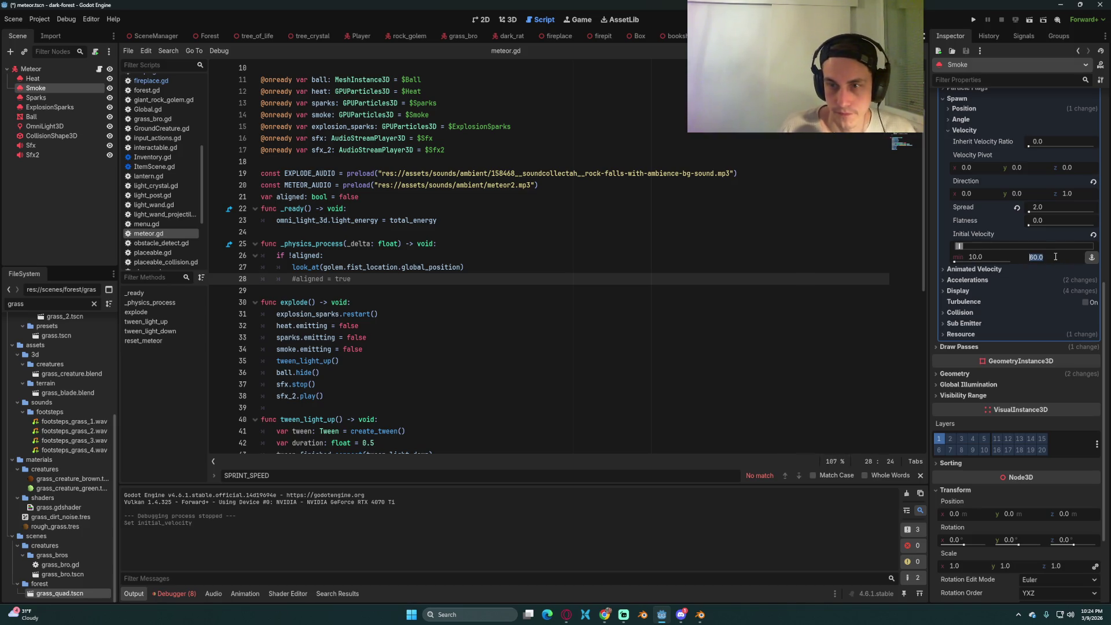
pyautogui.write('20')
# - Save the scene with Smoke initial velocity 10–20, test-run it, then stop and save again
pyautogui.hotkey('ctrl', 's')
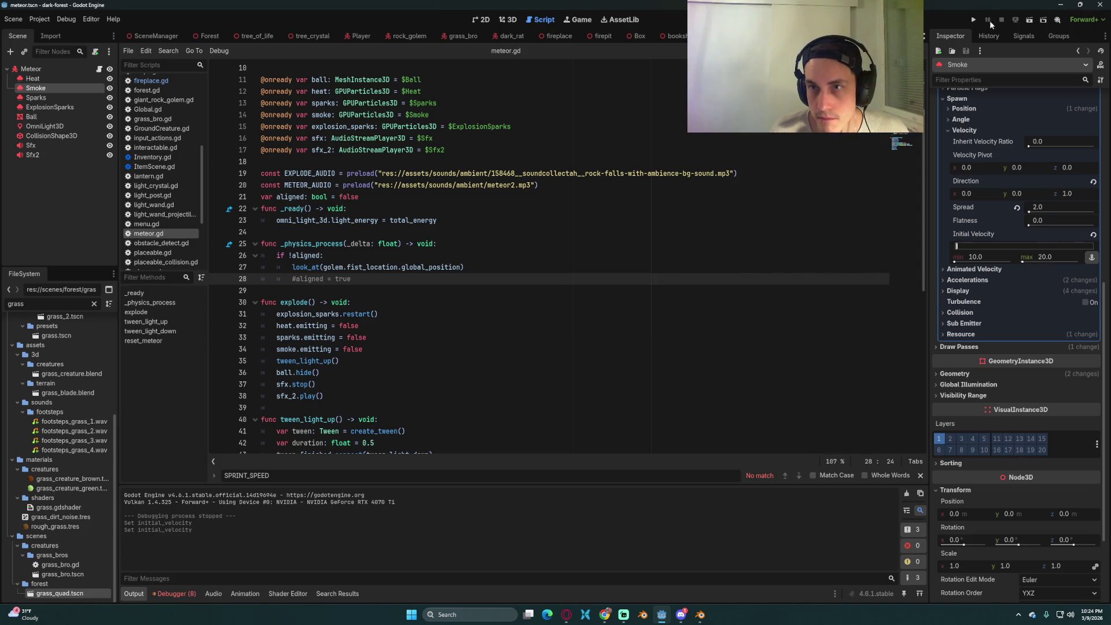
pyautogui.click(974, 20)
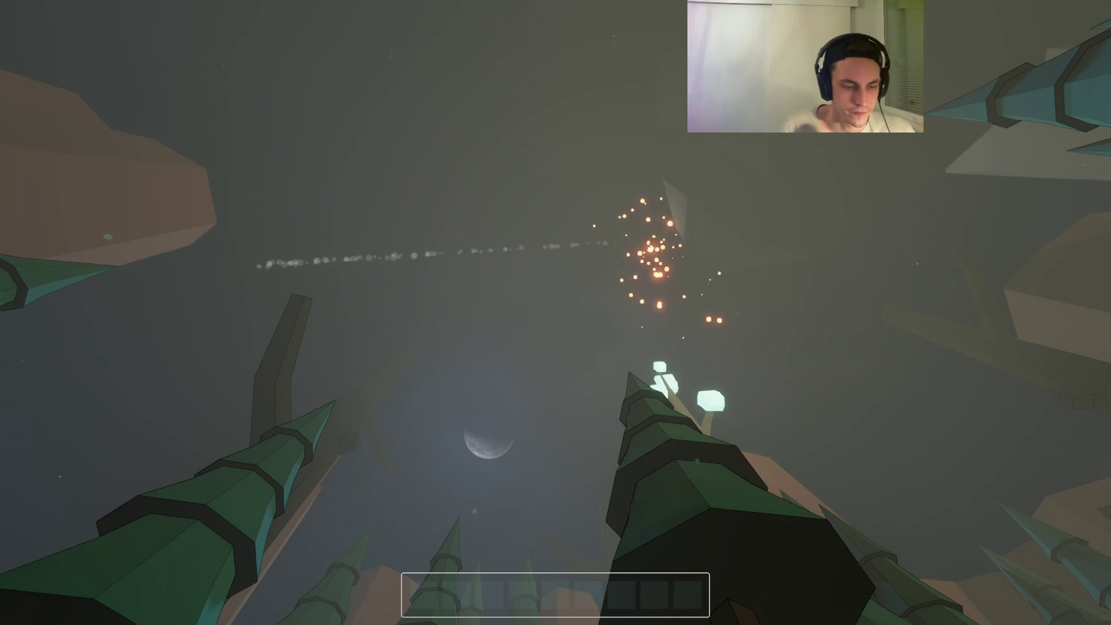
pyautogui.press('F8')
pyautogui.hotkey('ctrl', 's')
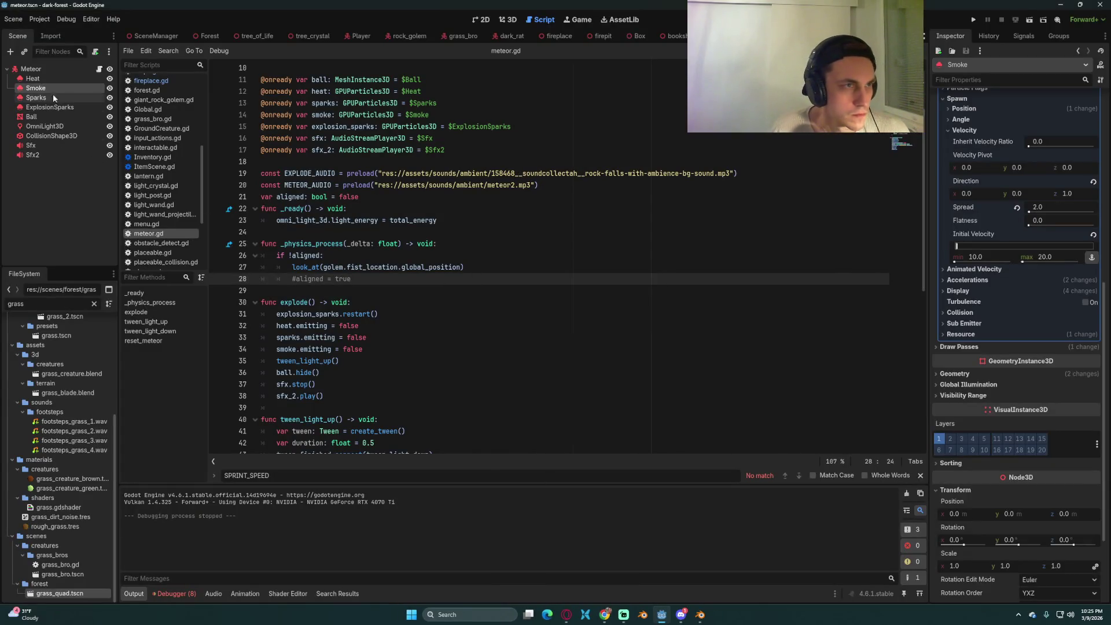
# - Enlarge the Smoke draw-pass quad to 45 × 45, save, and test-run the game
pyautogui.scroll(4, 995, 197)
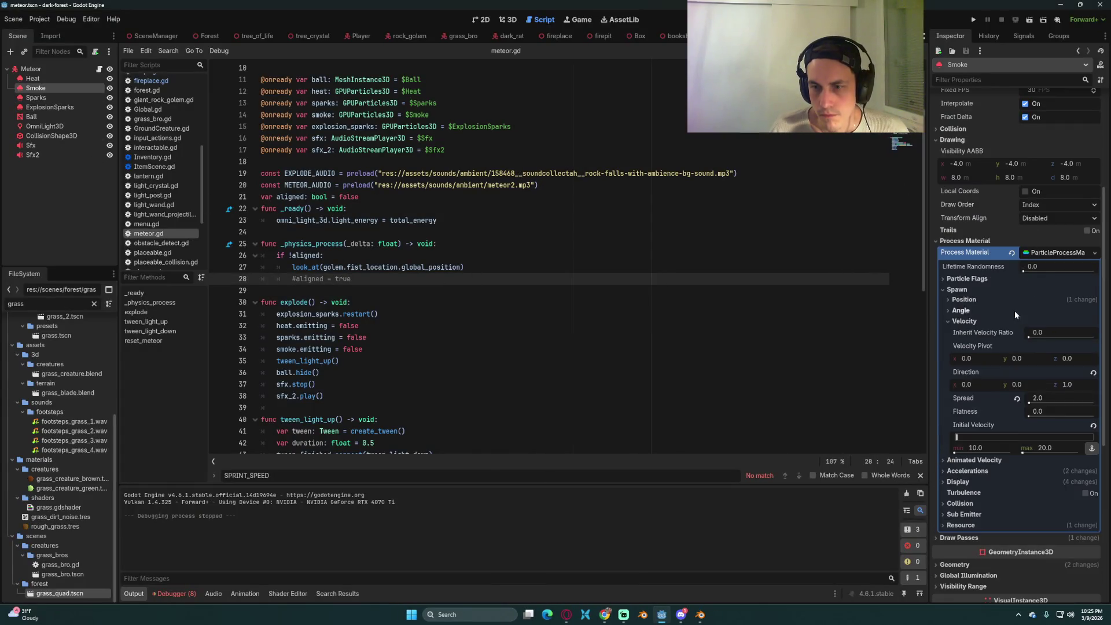
pyautogui.scroll(-6, 1017, 316)
pyautogui.click(961, 230)
pyautogui.click(1058, 352)
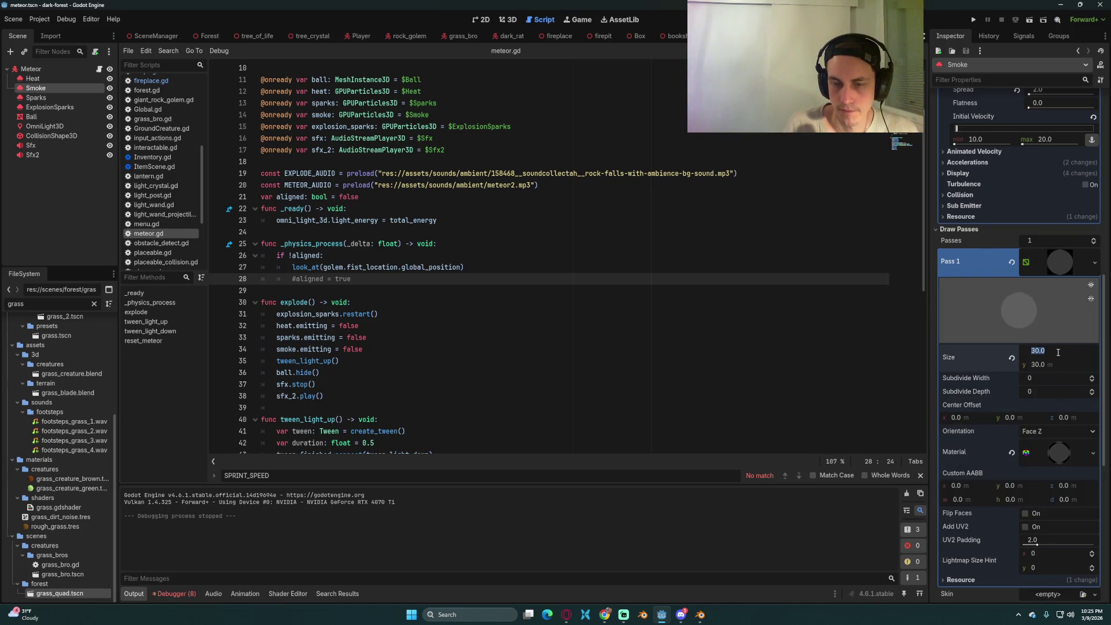
pyautogui.press('Tab')
pyautogui.write('45')
pyautogui.hotkey('ctrl', 's')
pyautogui.click(971, 24)
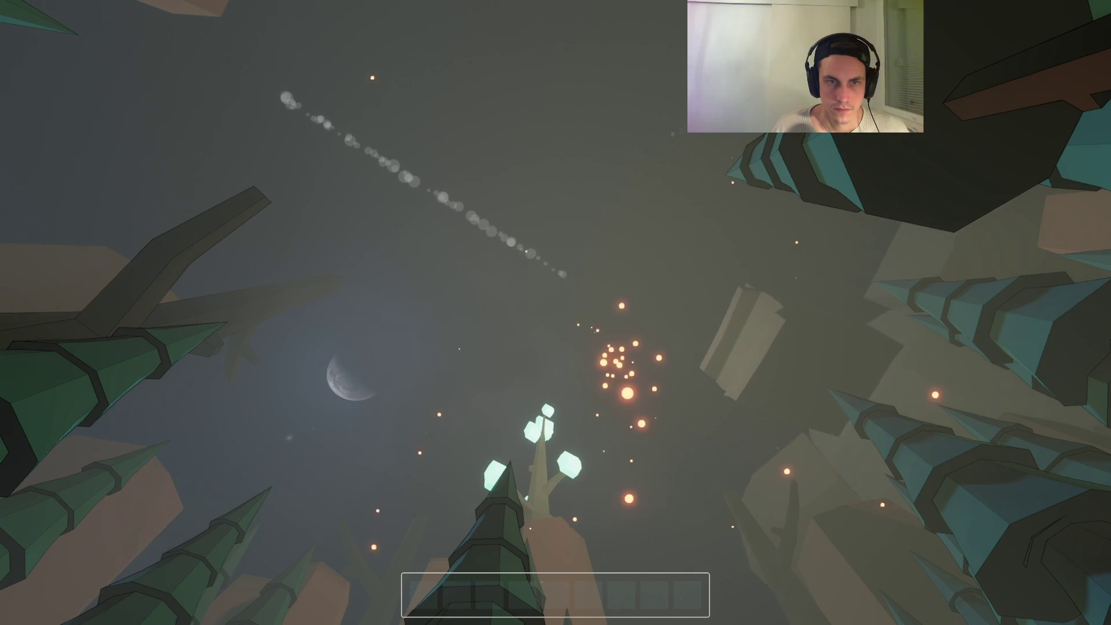
pyautogui.press('F8')
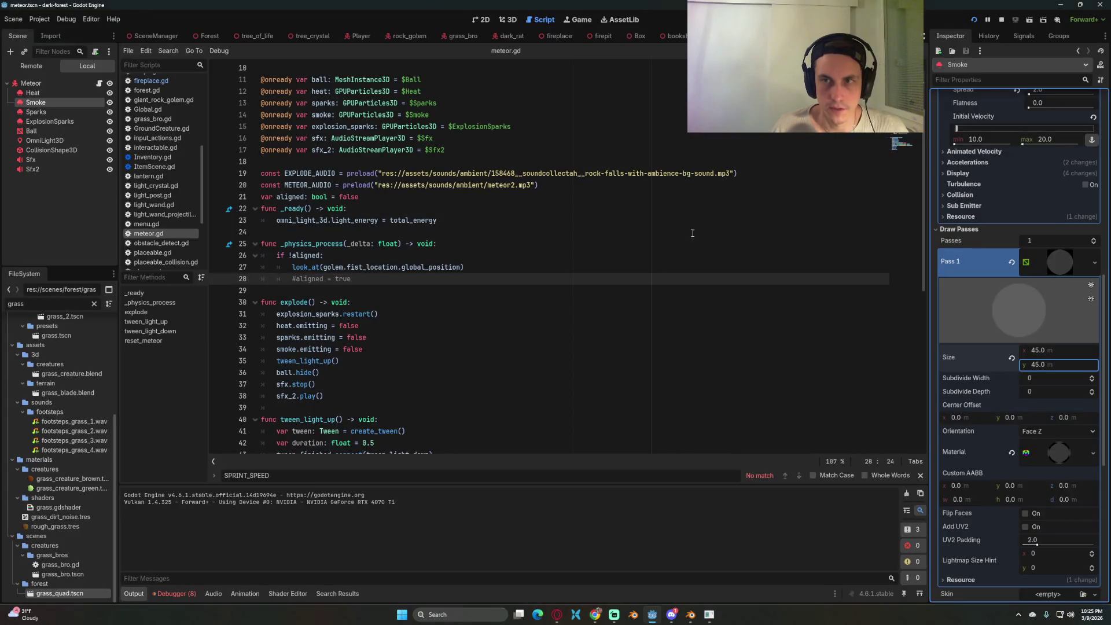
# - Set the Smoke Lifetime to 5.0 and run the game to watch the shorter trail
pyautogui.scroll(10, 1003, 207)
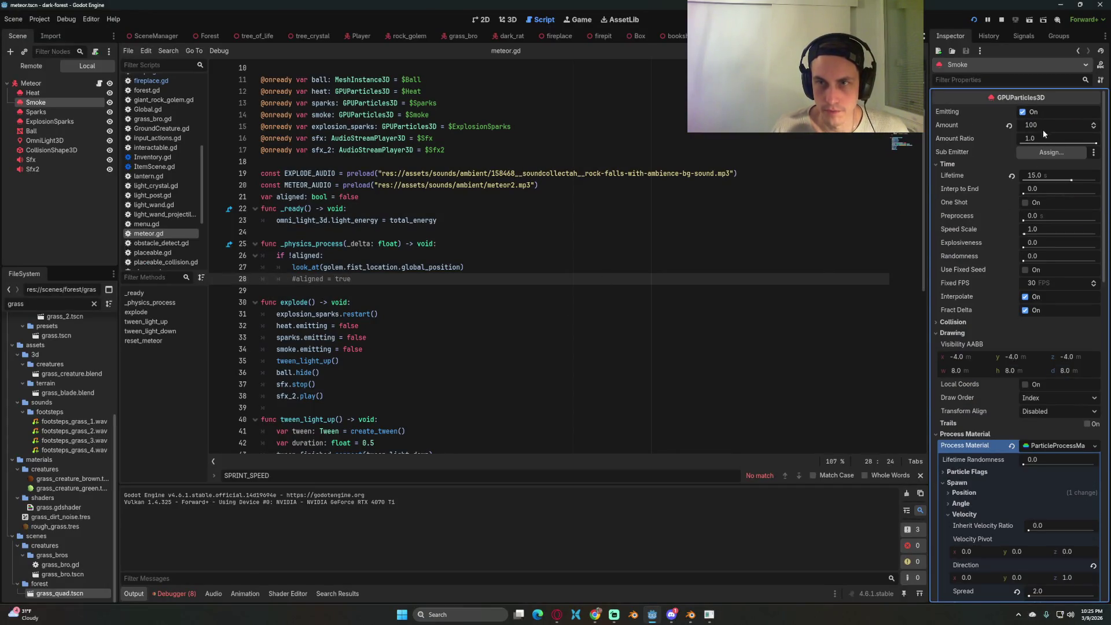
pyautogui.click(1048, 176)
pyautogui.press('Return')
pyautogui.click(974, 21)
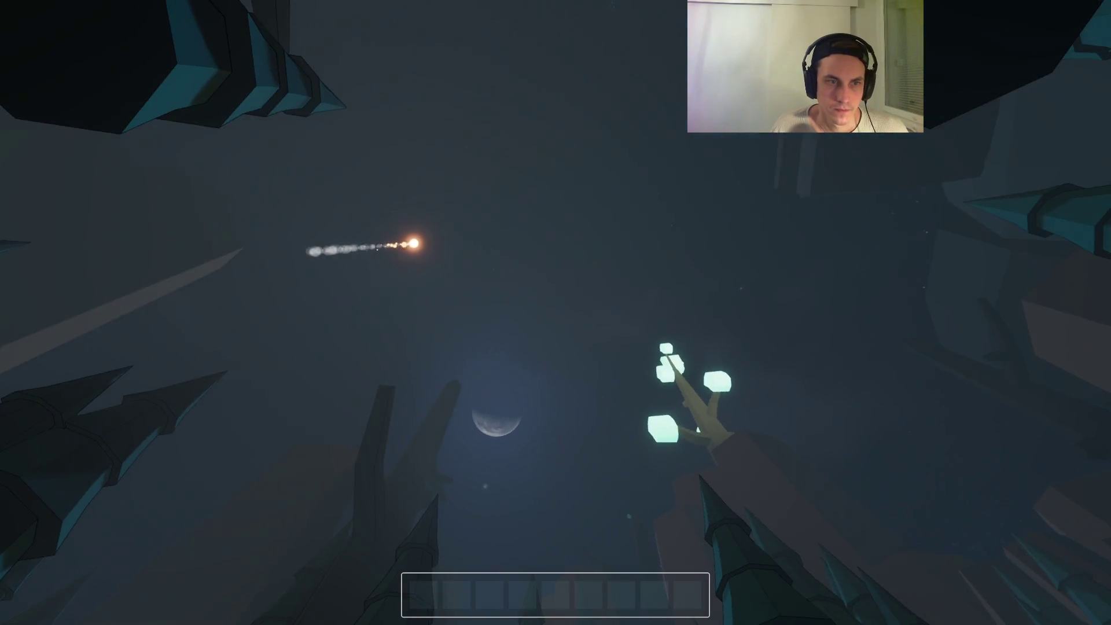
pyautogui.press('F8')
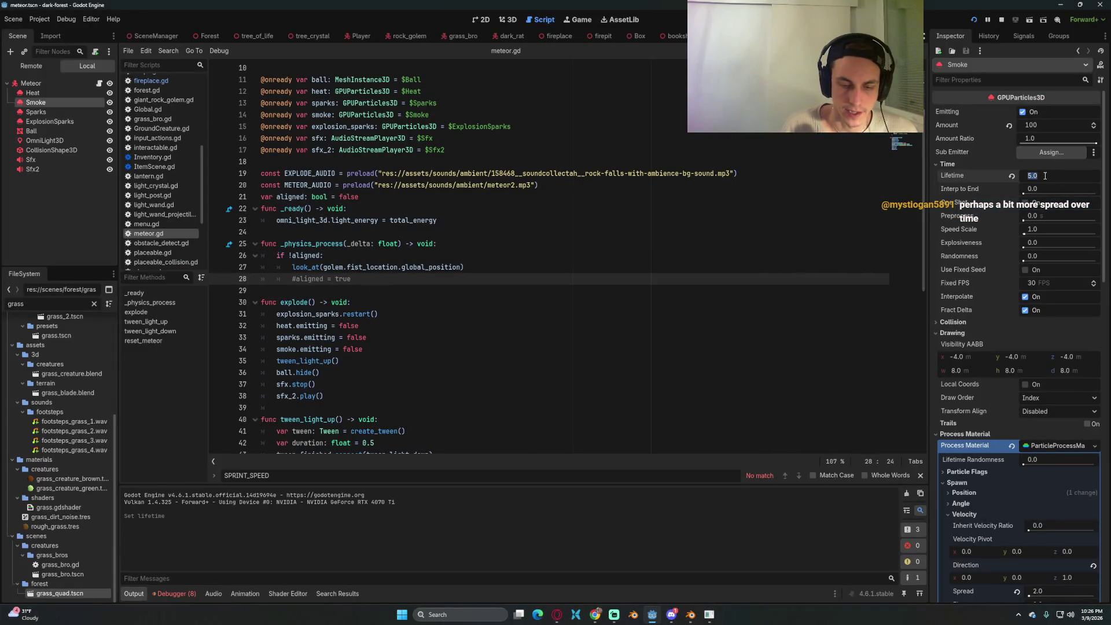
pyautogui.press('F5')
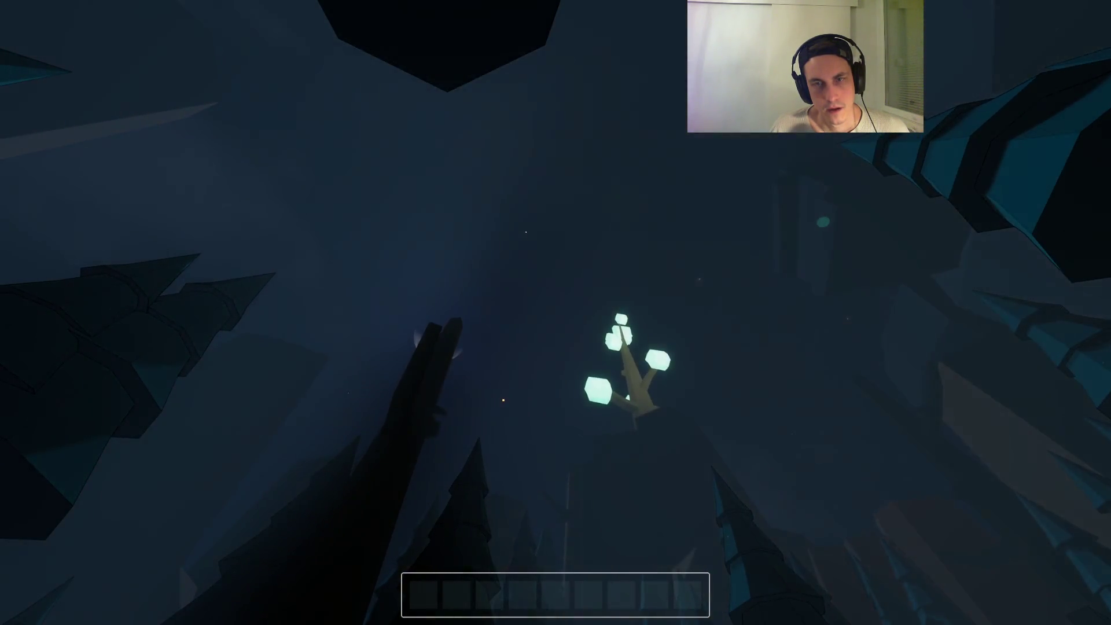
# - Stop the game and review the explode() sparks lines and the explosion_sparks declaration on line 15
pyautogui.press('F8')
pyautogui.click(537, 314)
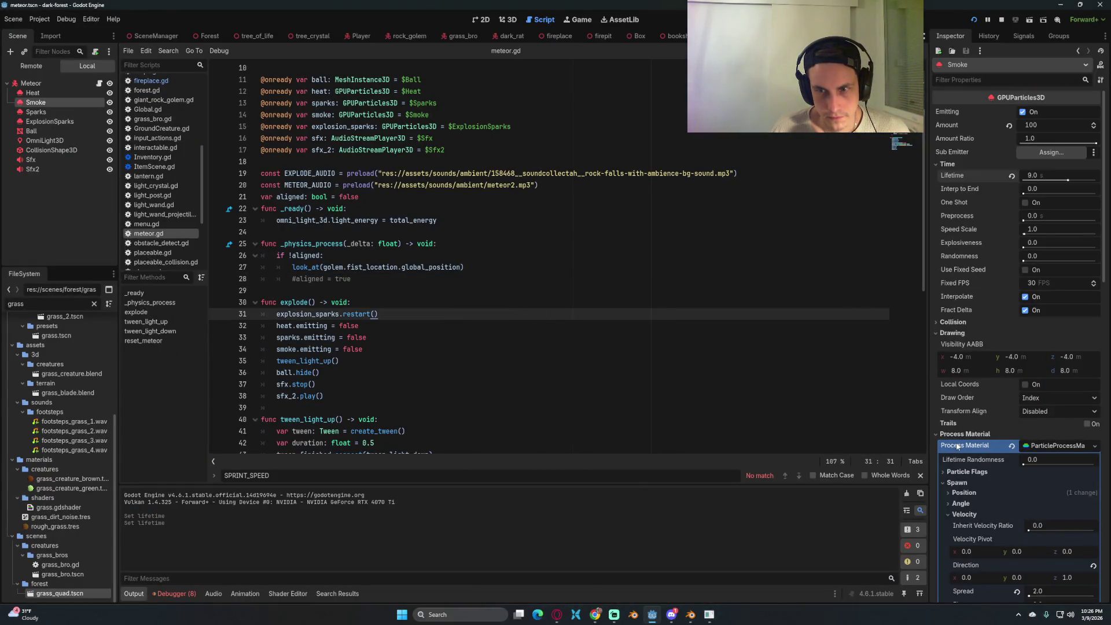
pyautogui.click(655, 337)
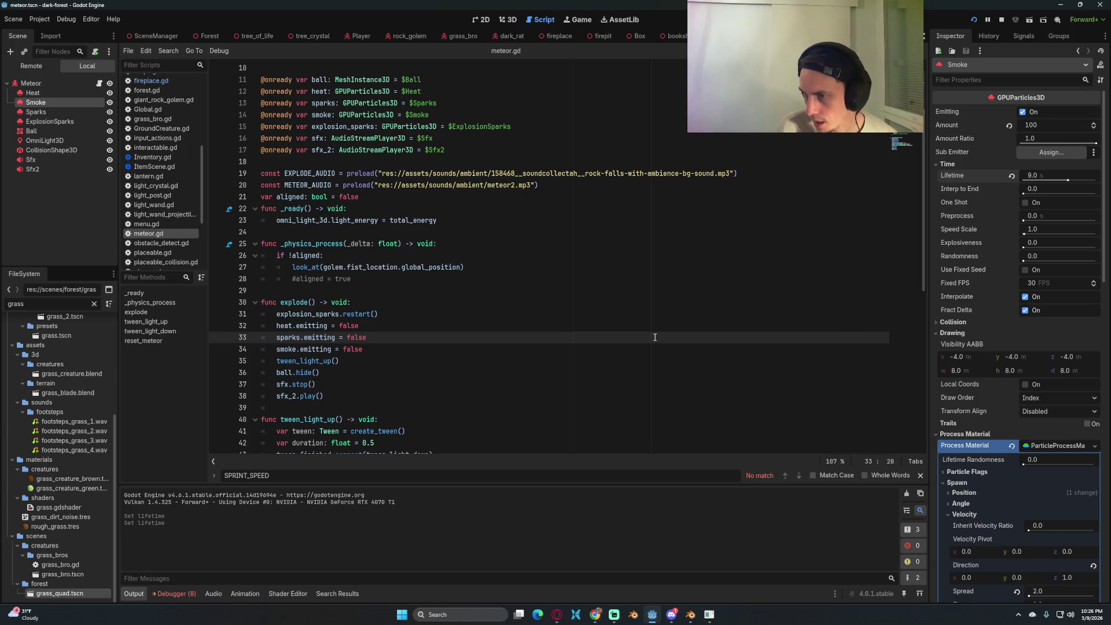
pyautogui.click(521, 129)
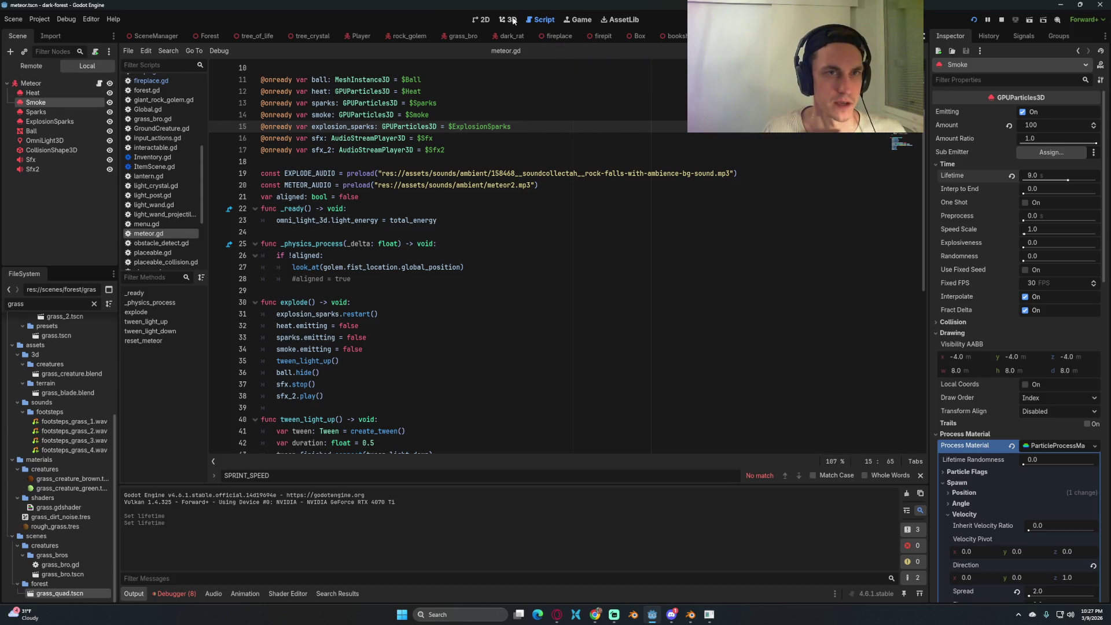
# - In the 3D view, set the Smoke particles' Spread to 10.0
pyautogui.click(509, 19)
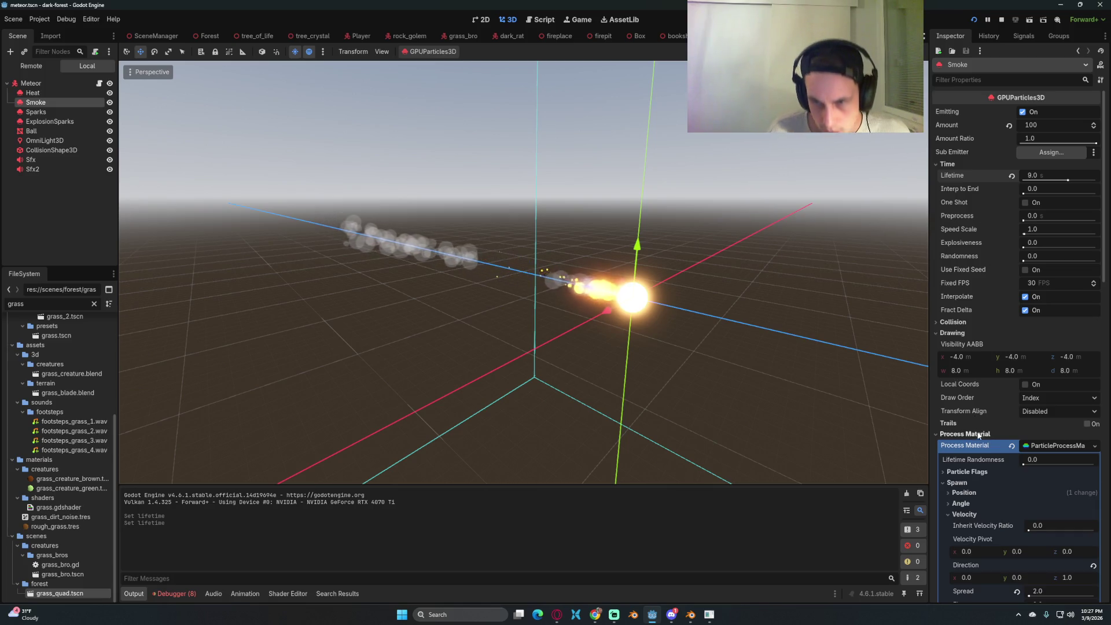
pyautogui.scroll(-4, 978, 434)
pyautogui.scroll(-2, 977, 398)
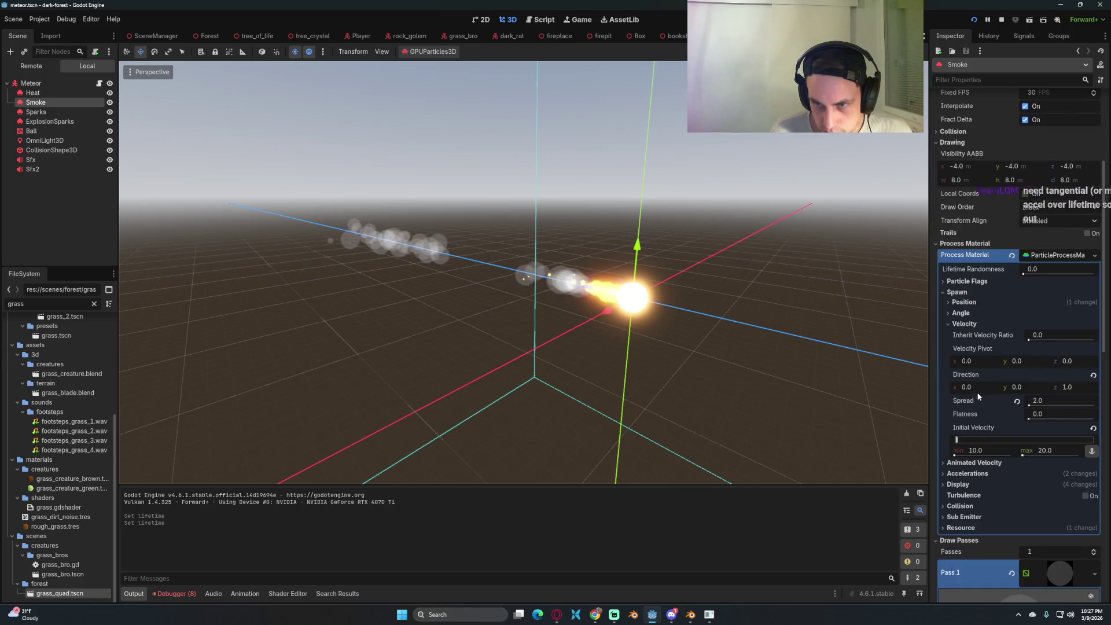
pyautogui.click(970, 313)
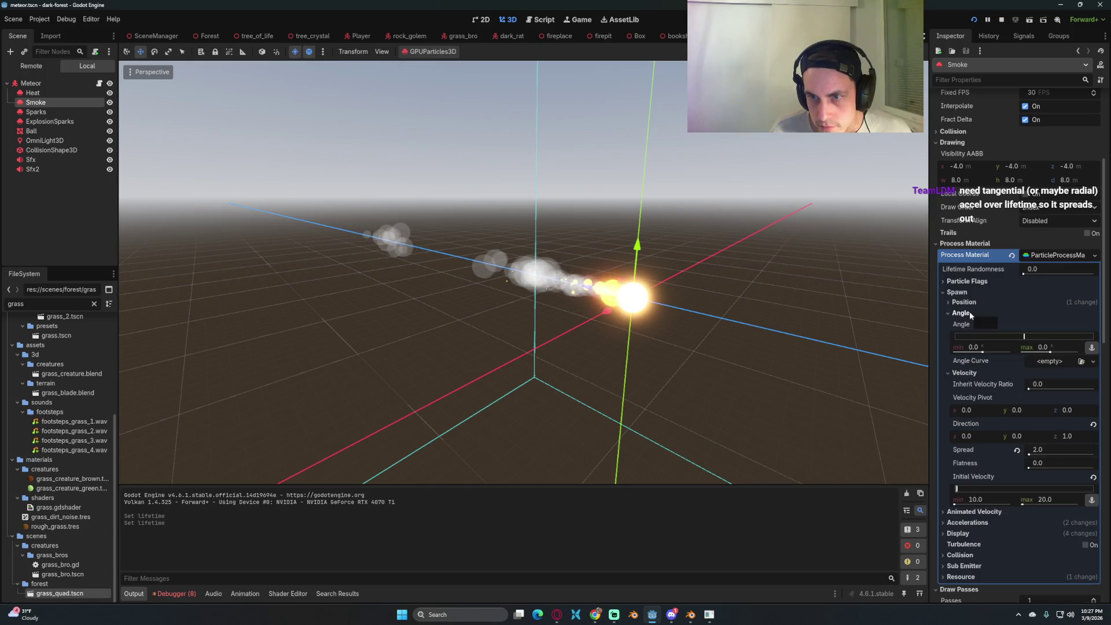
pyautogui.click(969, 312)
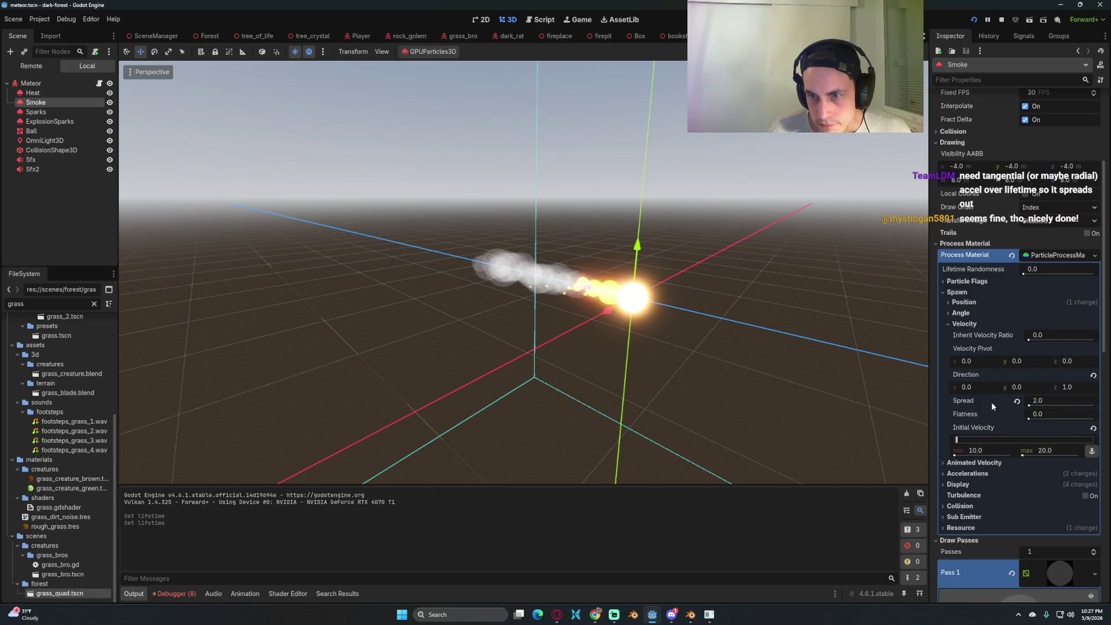
pyautogui.write('10')
pyautogui.press('Return')
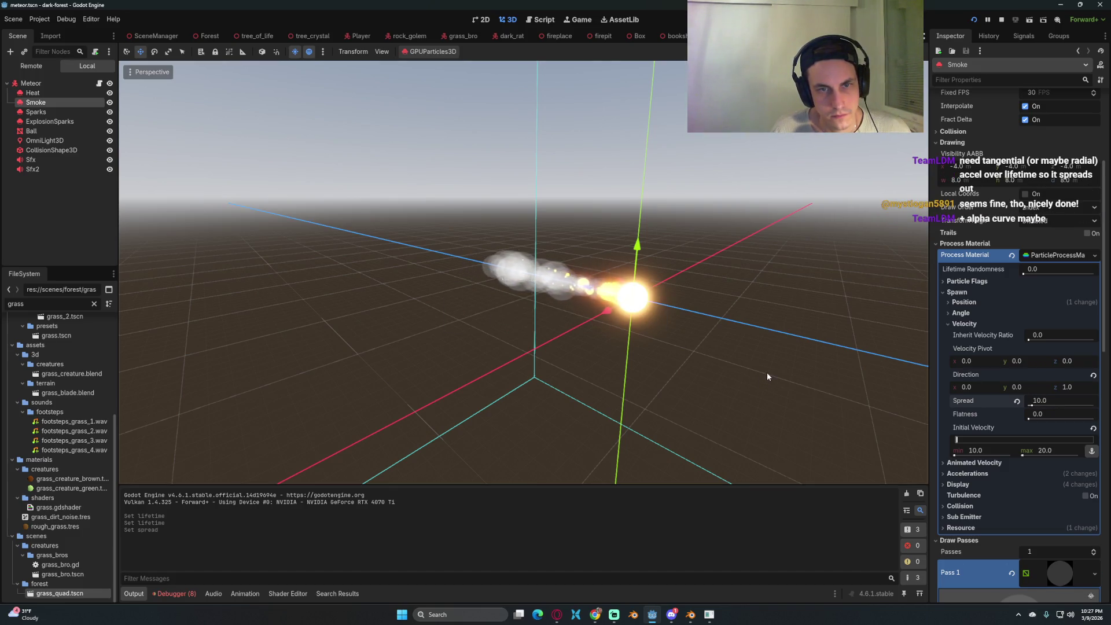
# - Save the meteor scene and restart the game to test the narrower smoke
pyautogui.scroll(5, 729, 359)
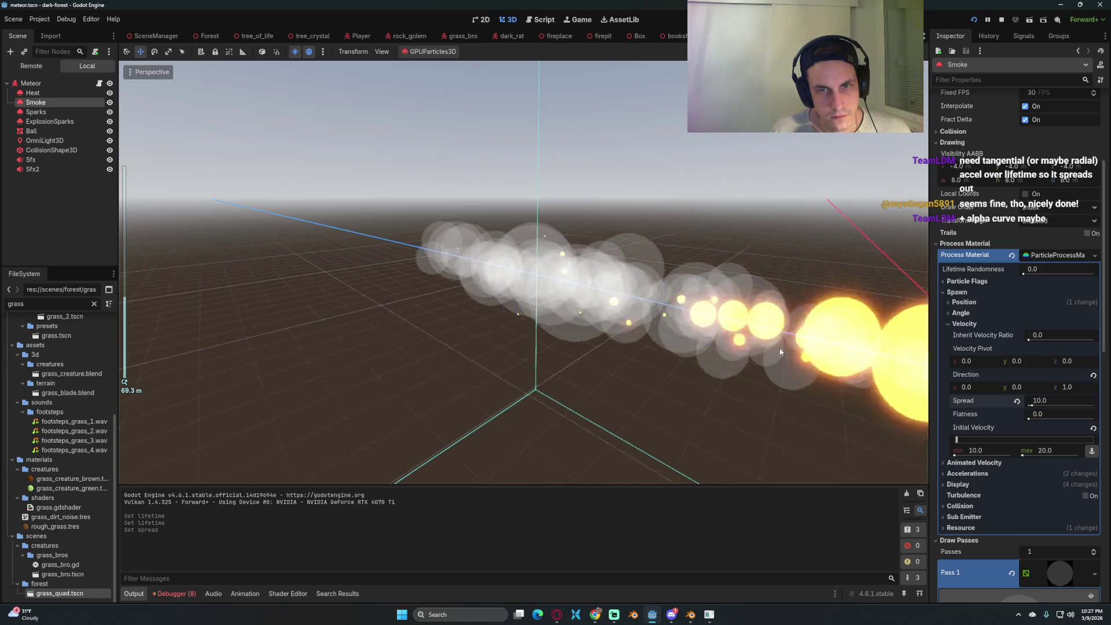
pyautogui.scroll(-4, 783, 349)
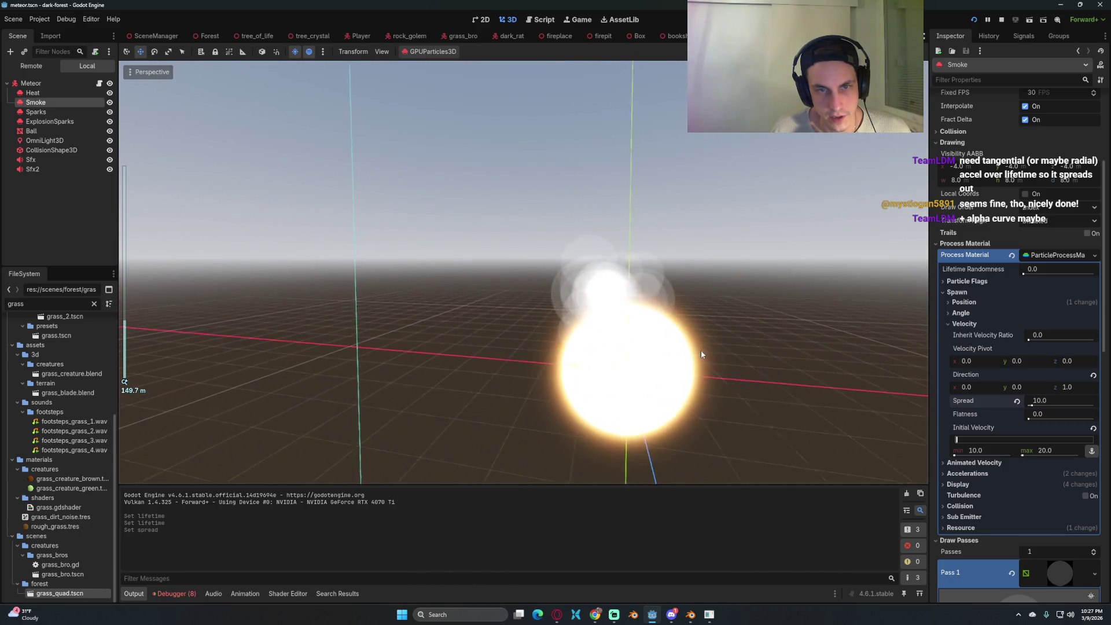
pyautogui.moveTo(700, 349); pyautogui.dragTo(828, 374)
pyautogui.hotkey('ctrl', 's')
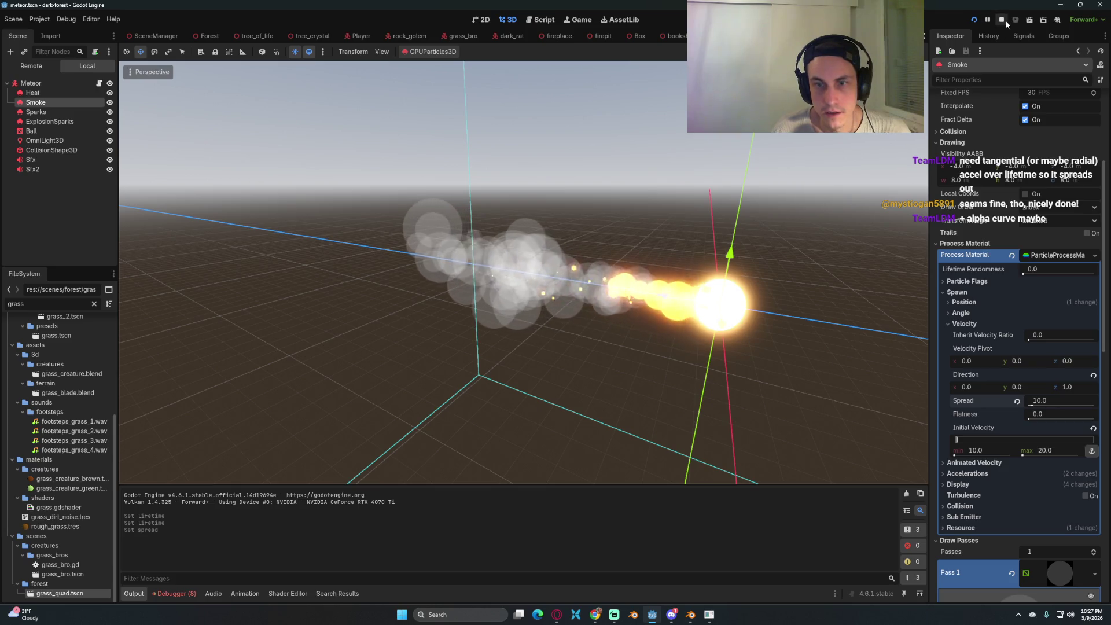
pyautogui.click(1001, 19)
pyautogui.click(977, 19)
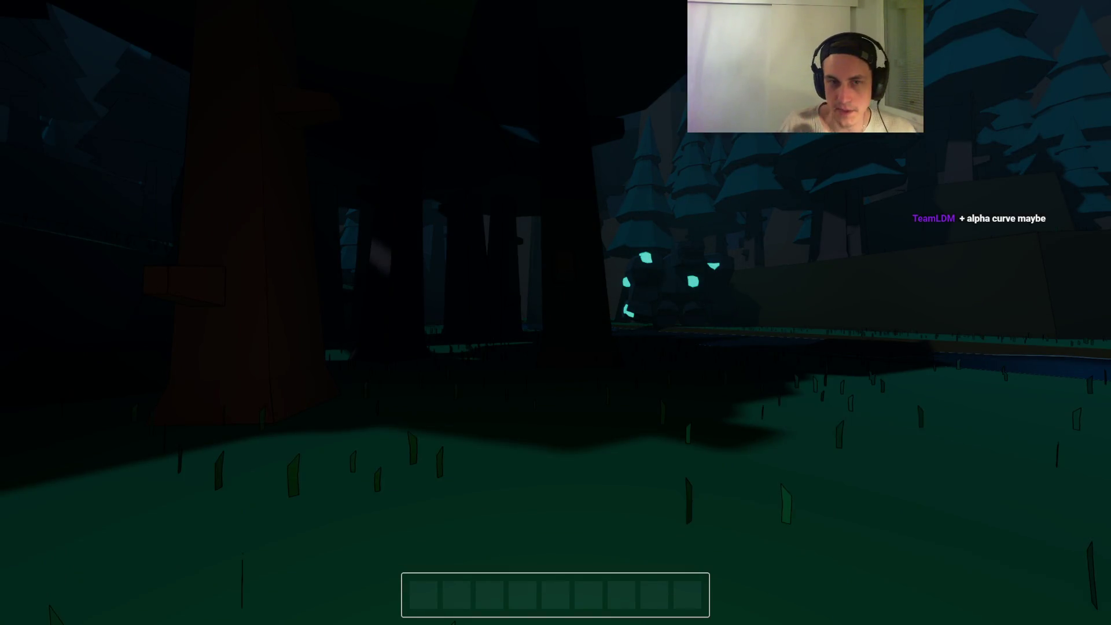
# - Watch the meteor smoke in the night forest, then quit back to the editor
pyautogui.moveTo(556, 313)
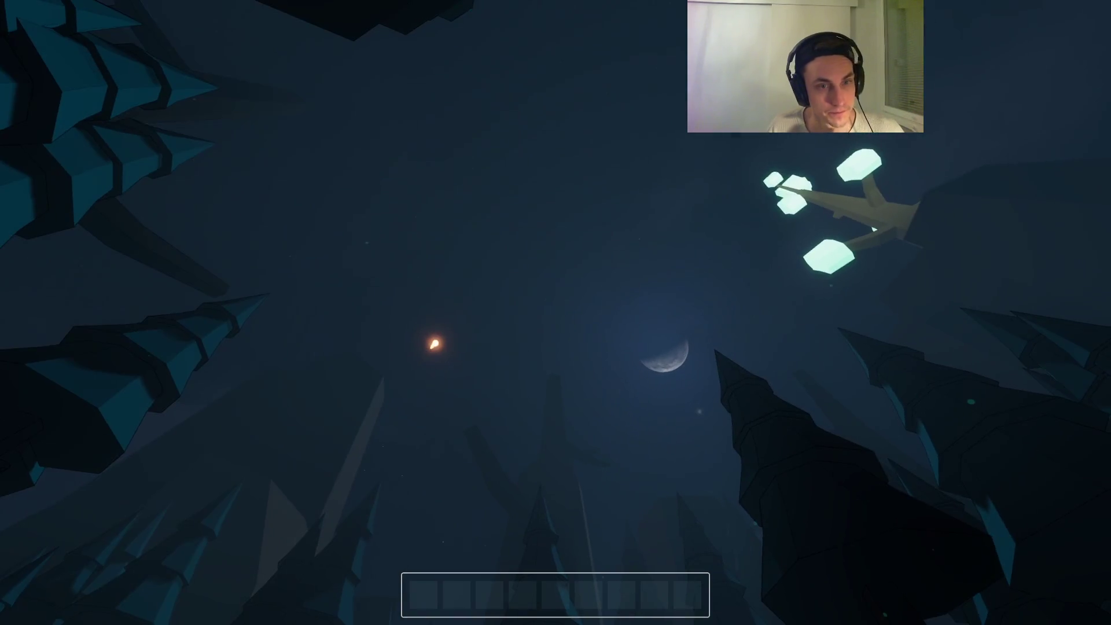
pyautogui.press('F8')
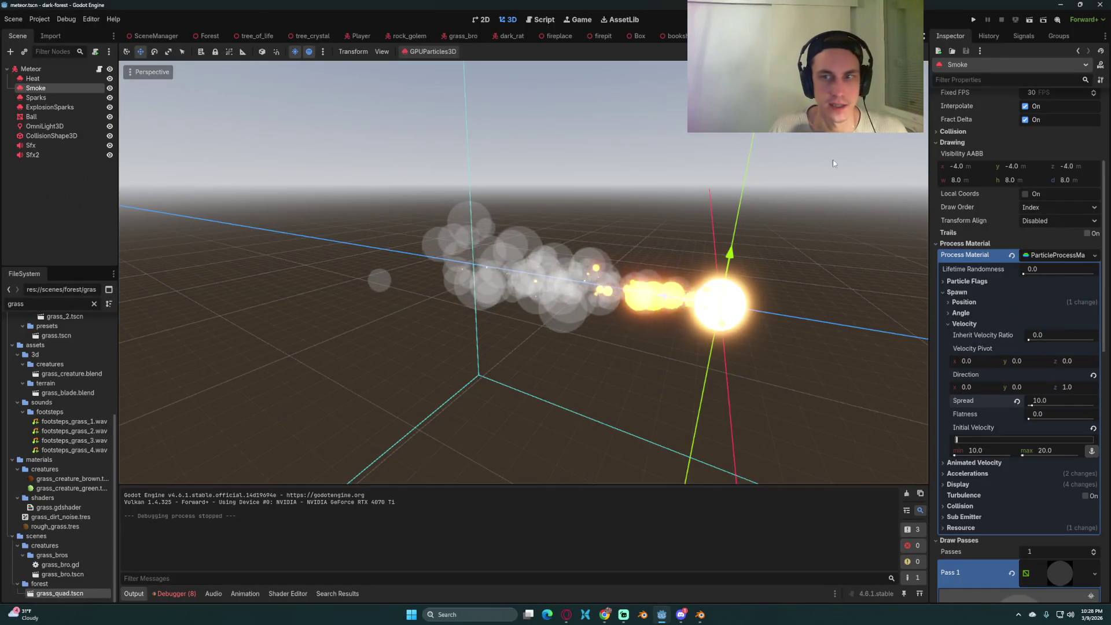
# - Expand the Smoke's Accelerations and set the Radial Accel minimum, with a 10.0 maximum
pyautogui.click(975, 474)
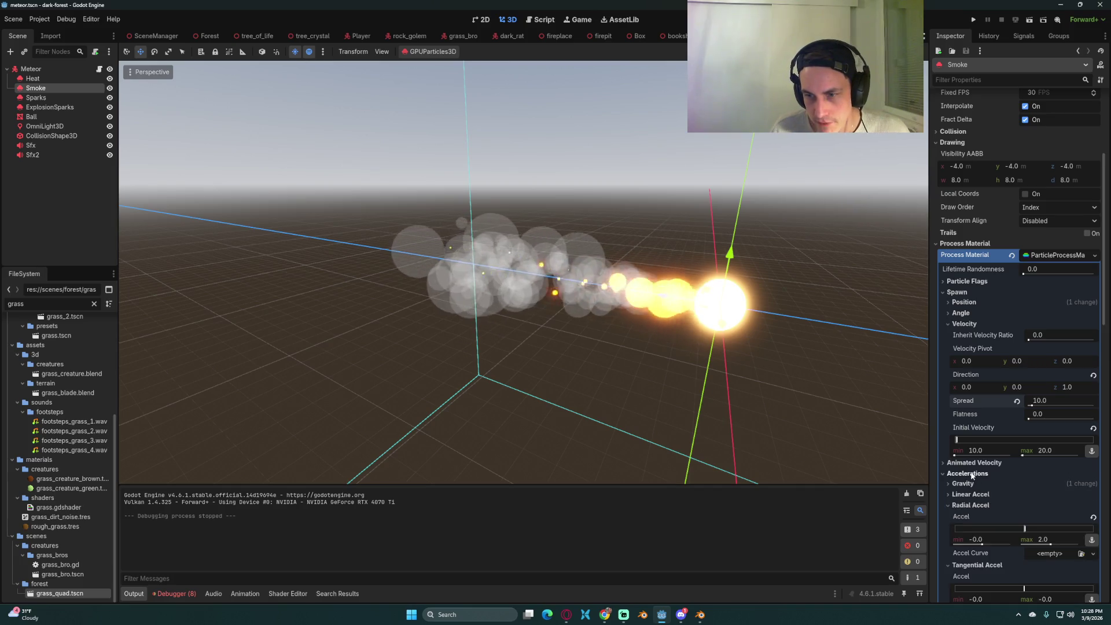
pyautogui.scroll(-3, 1002, 484)
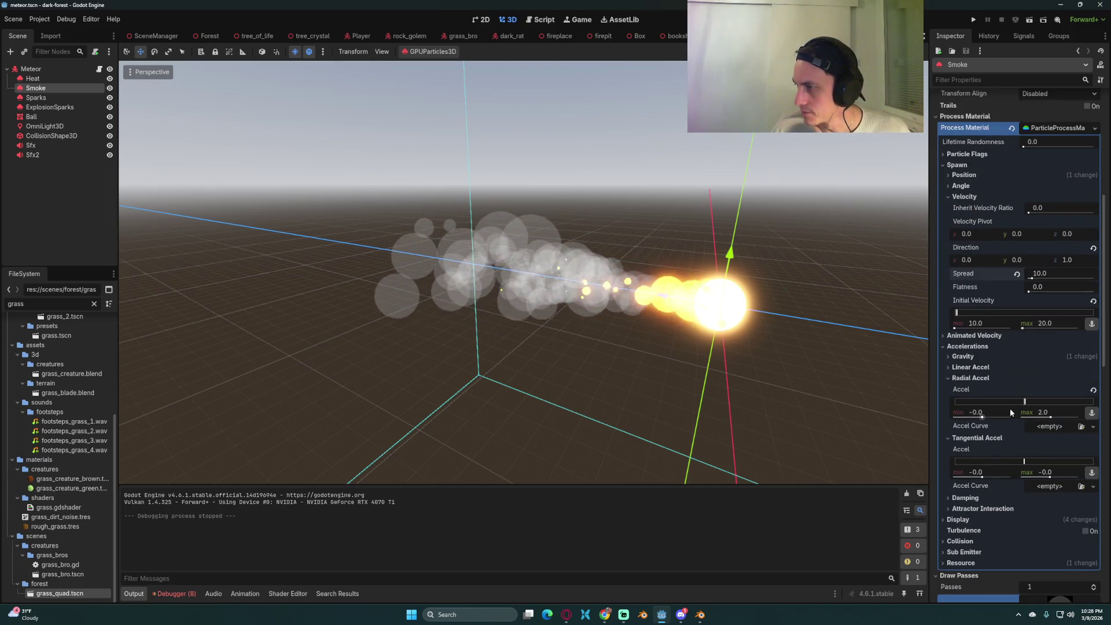
pyautogui.click(985, 413)
pyautogui.write('-')
pyautogui.click(1055, 412)
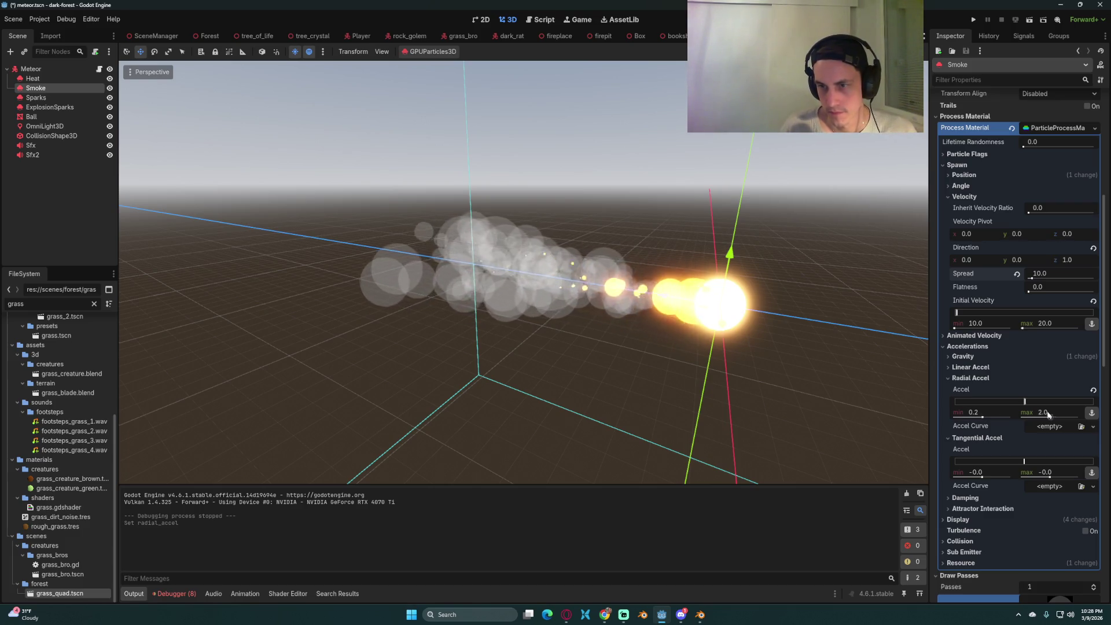
pyautogui.write('10')
pyautogui.press('Return')
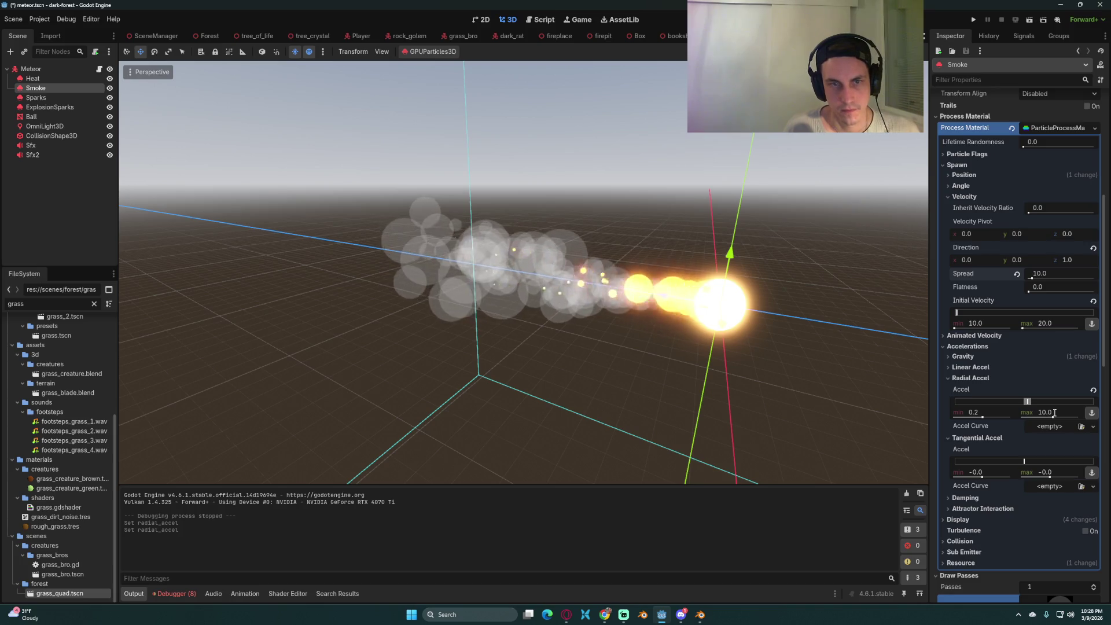
# - Raise the Smoke's maximum Radial Accel to 15.0 after previewing the particle effect
pyautogui.moveTo(805, 346)
pyautogui.mouseDown()
pyautogui.moveTo(654, 356)
pyautogui.moveTo(689, 318)
pyautogui.mouseUp()
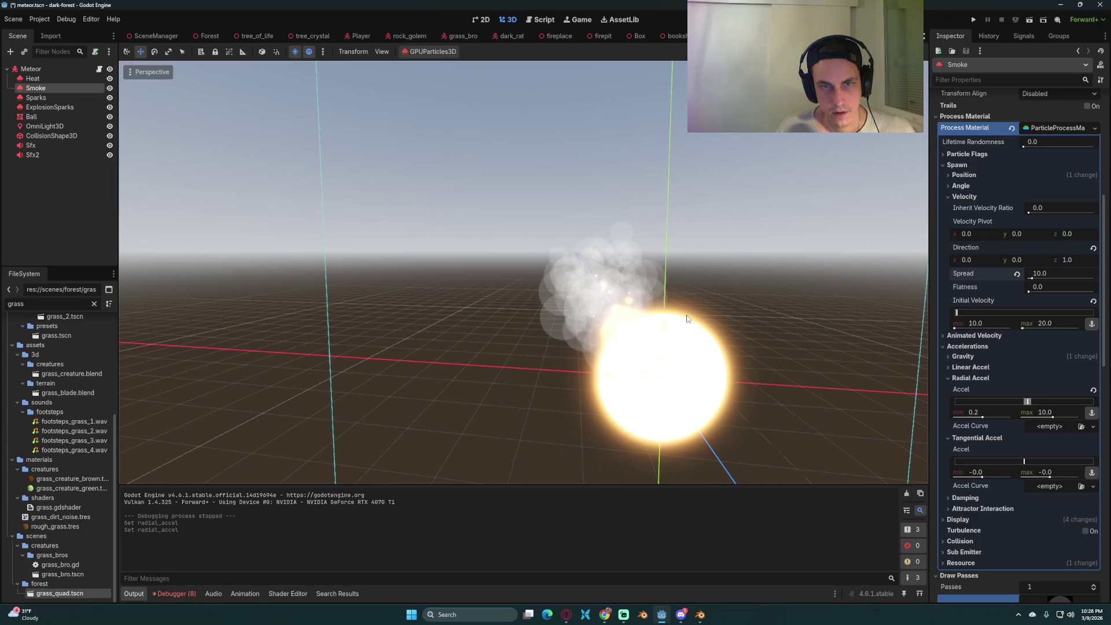
pyautogui.moveTo(688, 318)
pyautogui.mouseDown()
pyautogui.moveTo(670, 315)
pyautogui.moveTo(679, 318)
pyautogui.mouseUp()
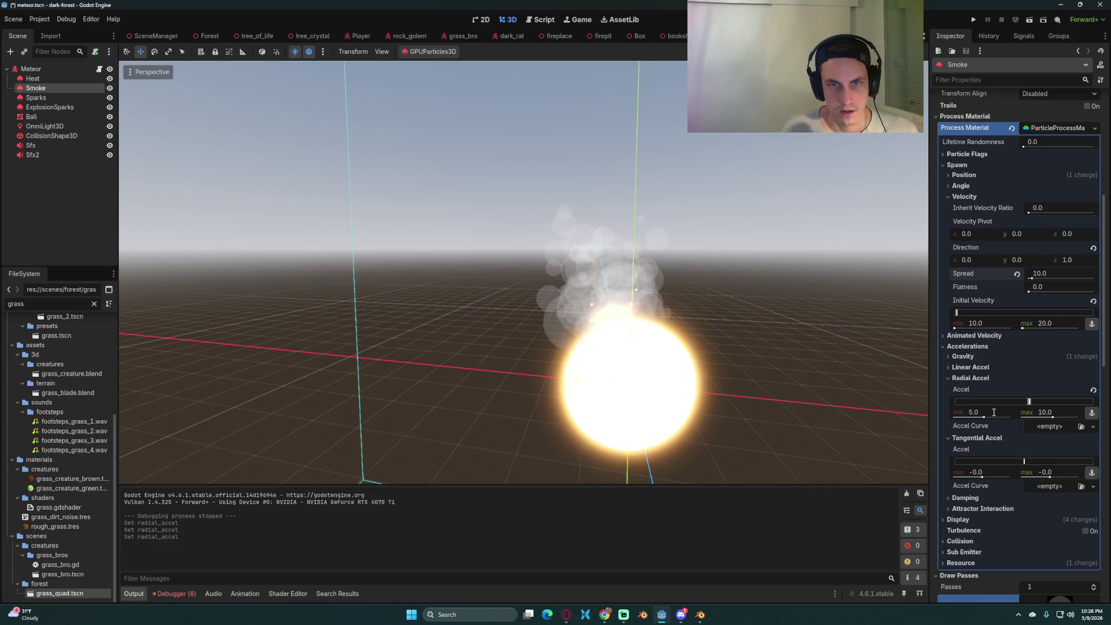
pyautogui.moveTo(793, 357); pyautogui.dragTo(827, 359)
pyautogui.click(1041, 412)
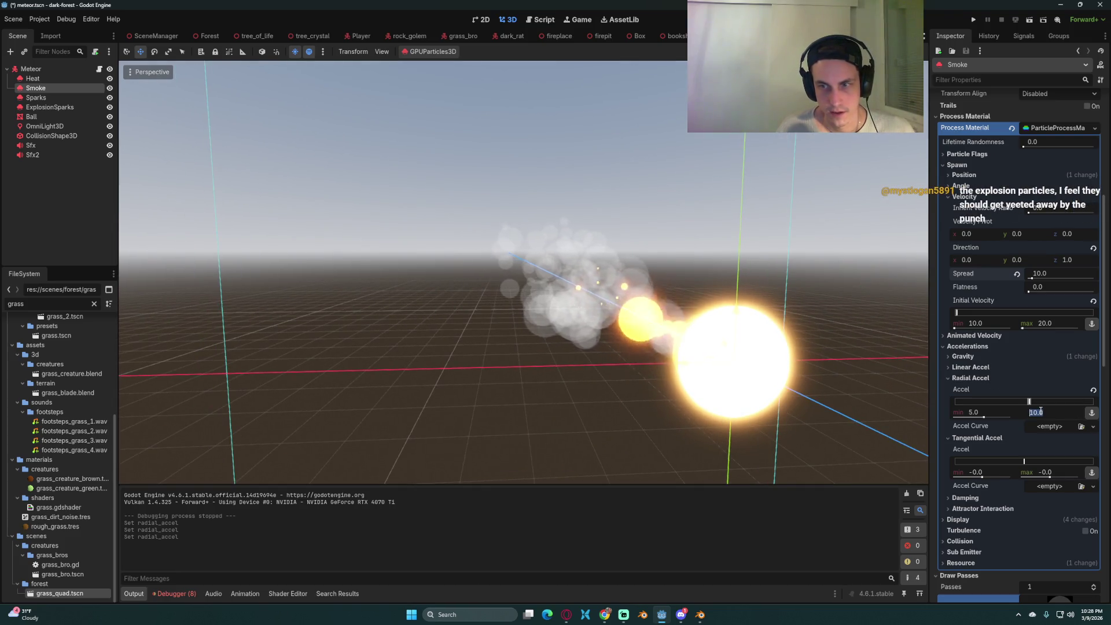
pyautogui.write('15')
pyautogui.press('Return')
# - Save the meteor scene and launch the game to playtest the wider smoke
pyautogui.moveTo(821, 361); pyautogui.dragTo(766, 372)
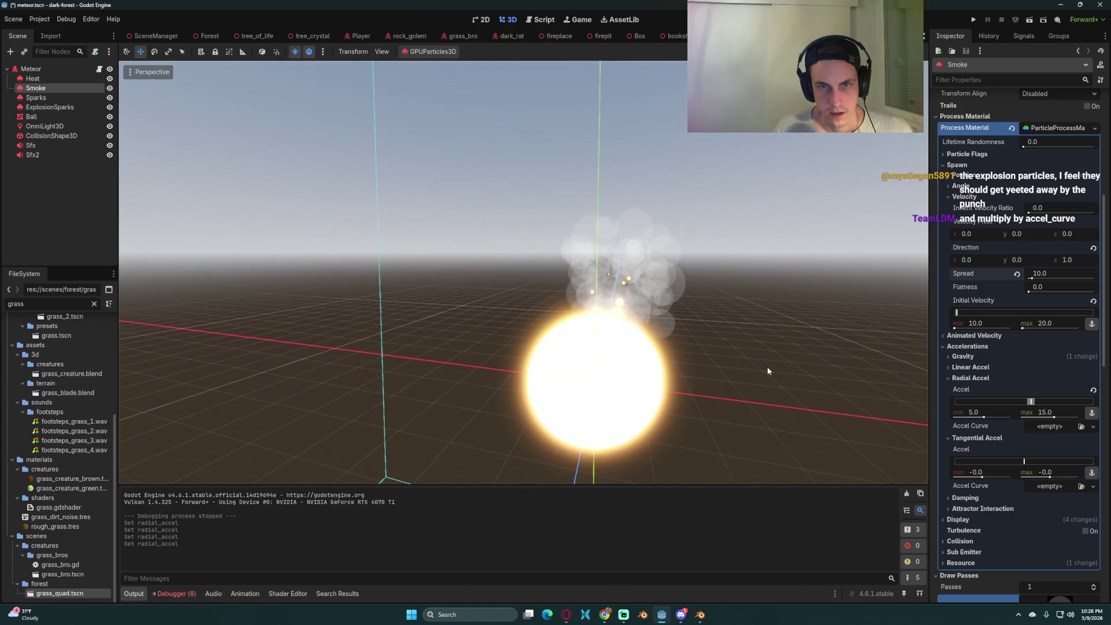
pyautogui.hotkey('ctrl', 's')
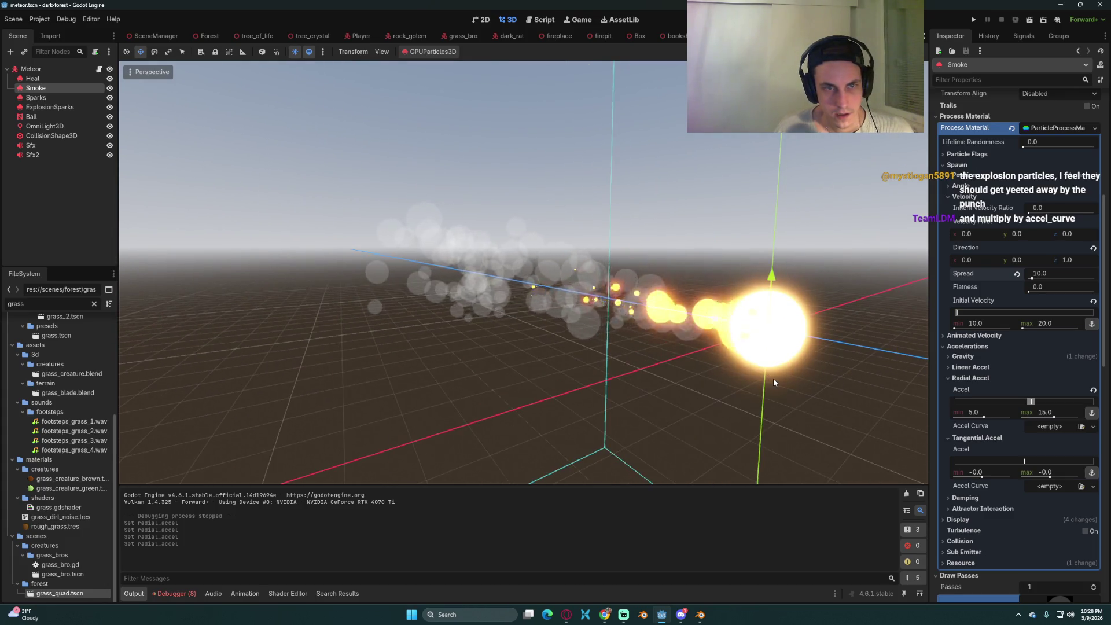
pyautogui.moveTo(773, 378); pyautogui.dragTo(804, 379)
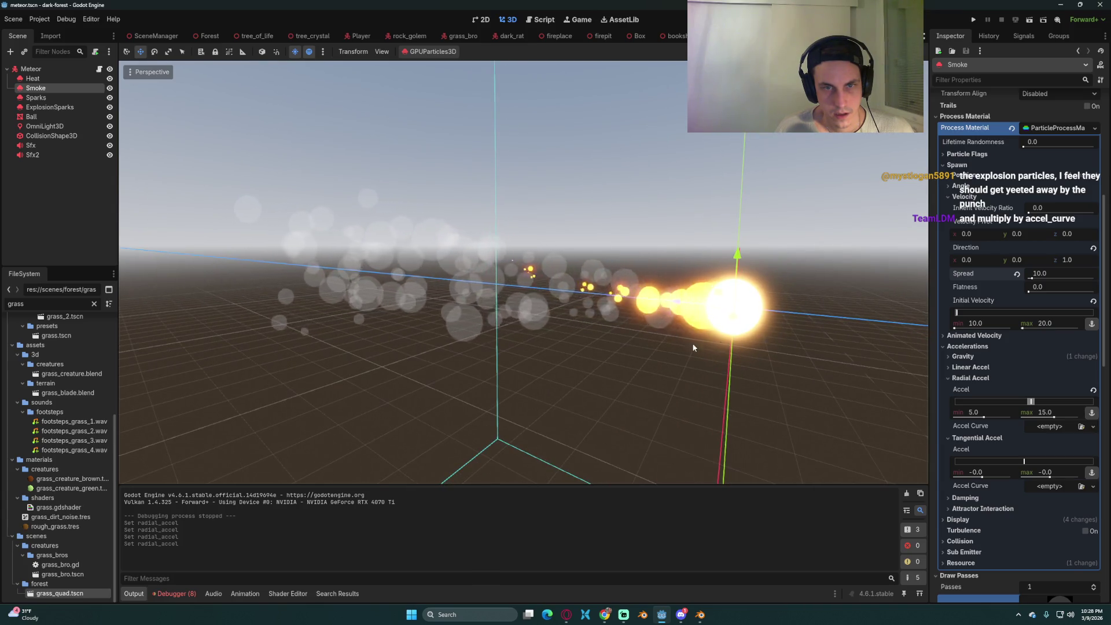
pyautogui.moveTo(706, 342); pyautogui.dragTo(744, 369)
pyautogui.scroll(-3, 591, 377)
pyautogui.moveTo(592, 378)
pyautogui.mouseDown()
pyautogui.moveTo(623, 343)
pyautogui.moveTo(484, 352)
pyautogui.mouseUp()
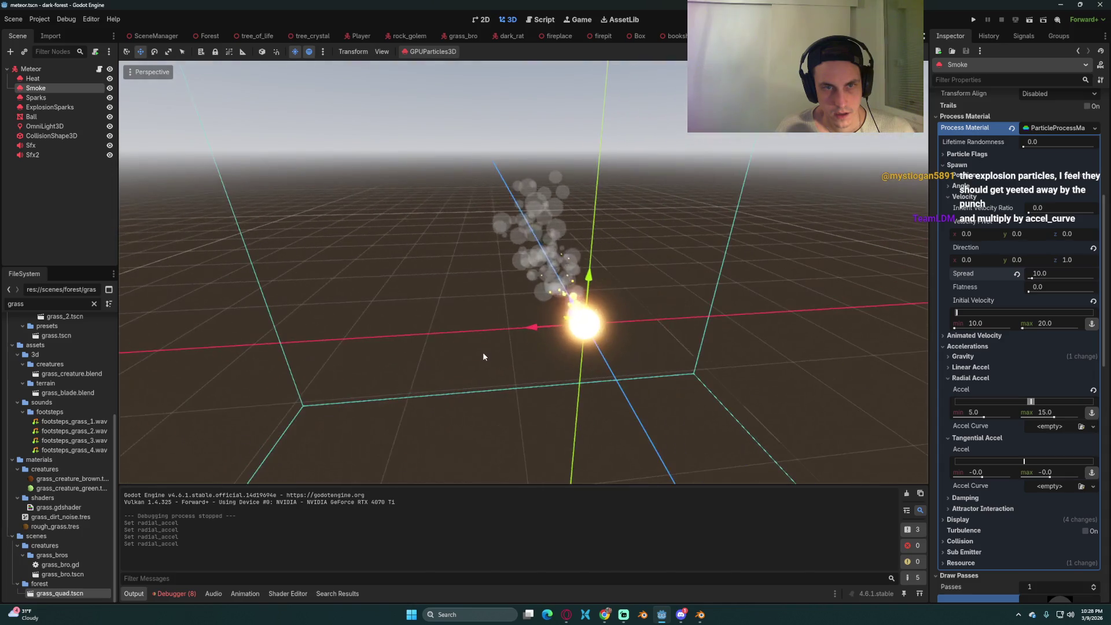
pyautogui.click(976, 21)
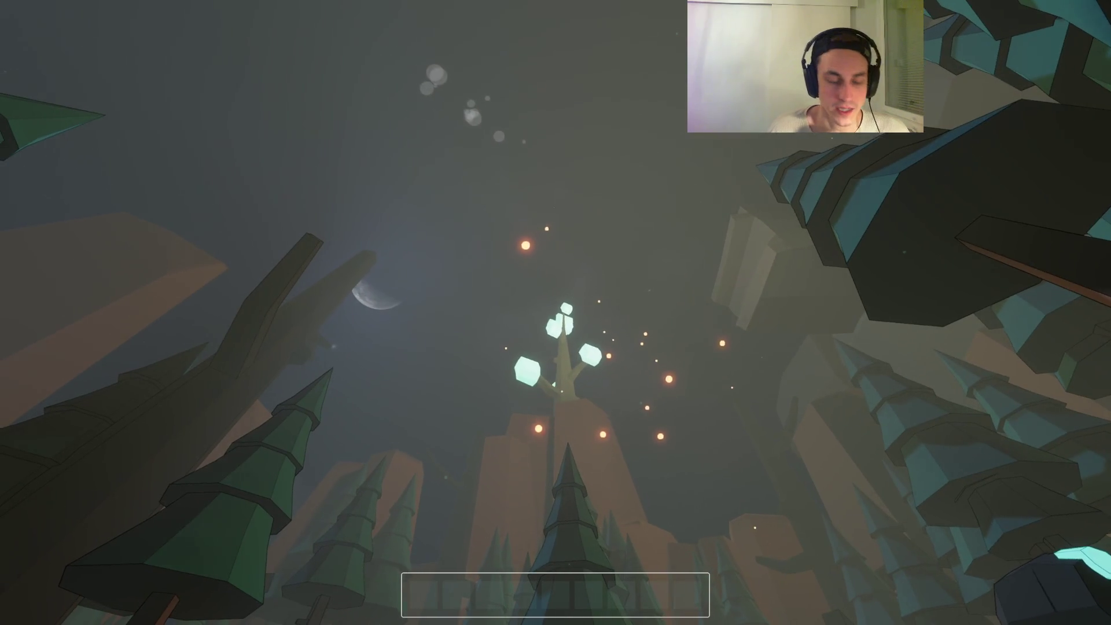
pyautogui.press('F8')
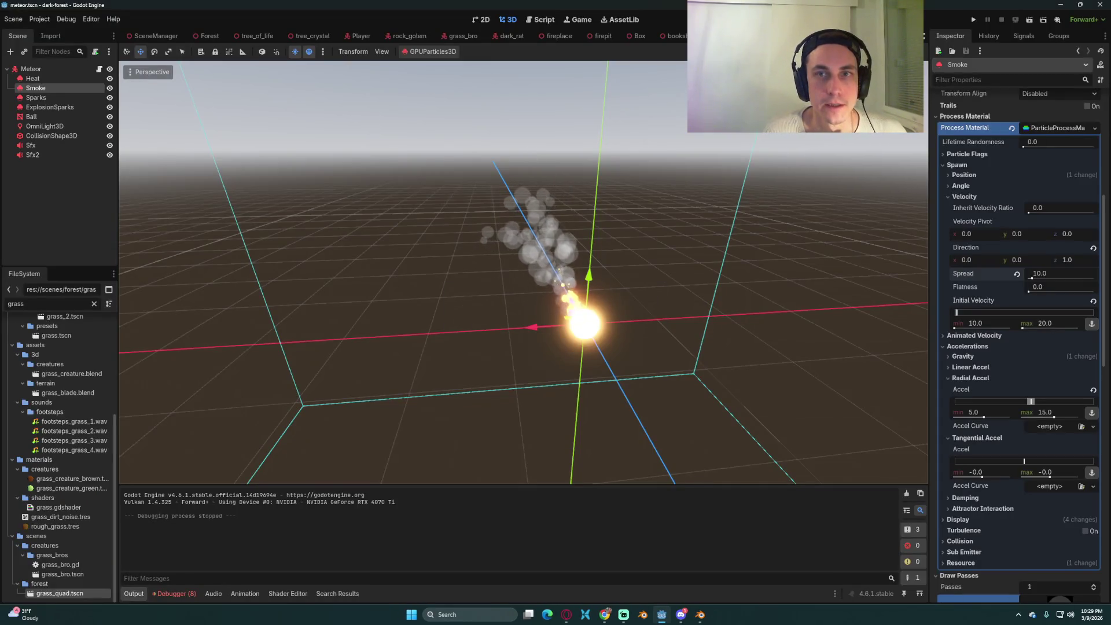
# - In meteor.gd, tidy the aligned condition and declare 'needs_aligned: bool = true' below aligned
pyautogui.click(537, 22)
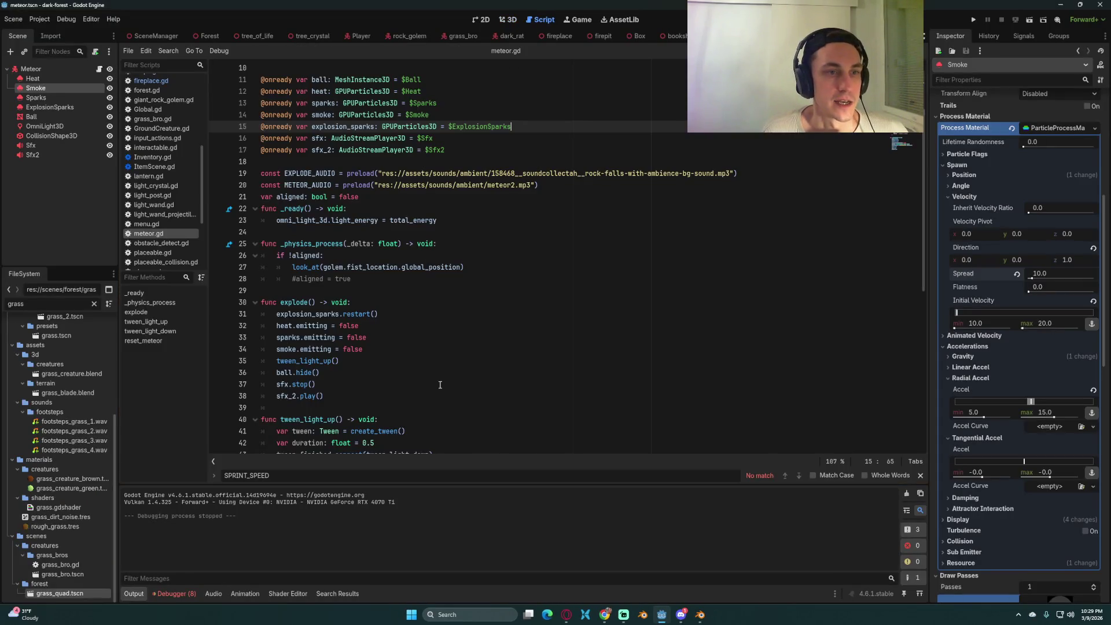
pyautogui.click(405, 207)
pyautogui.scroll(1, 391, 195)
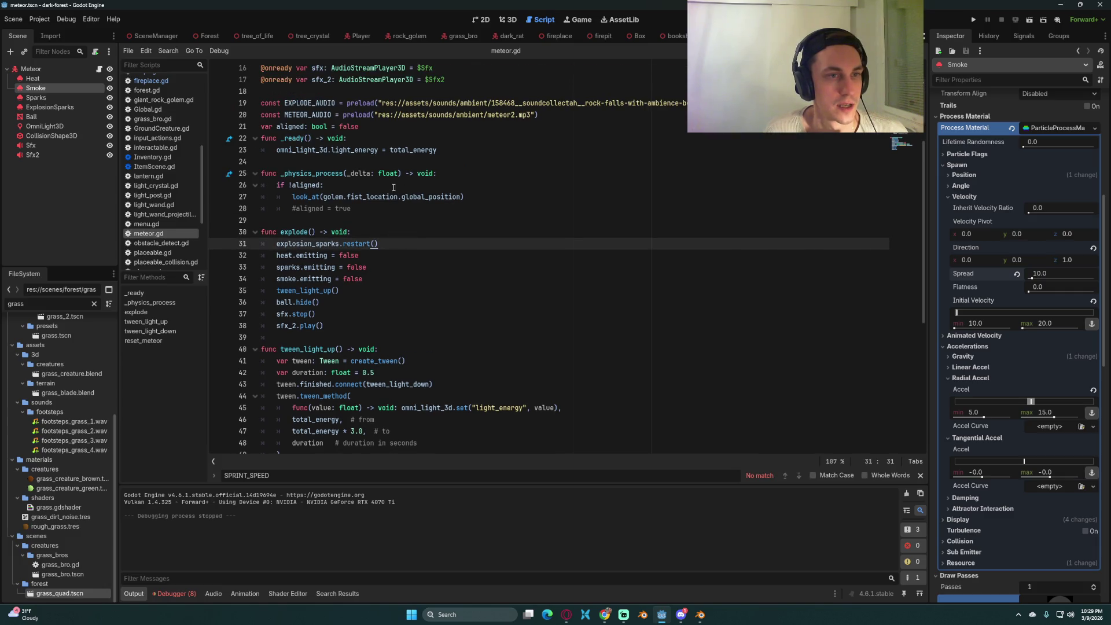
pyautogui.click(317, 185)
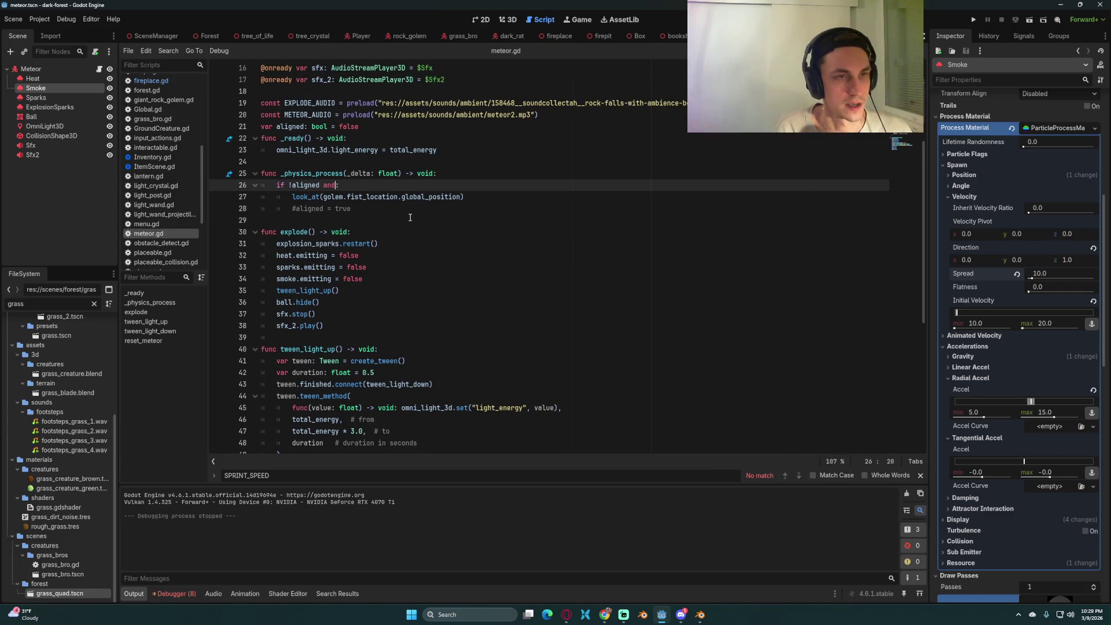
pyautogui.press('BackSpace')
pyautogui.press('BackSpace')
pyautogui.press('BackSpace')
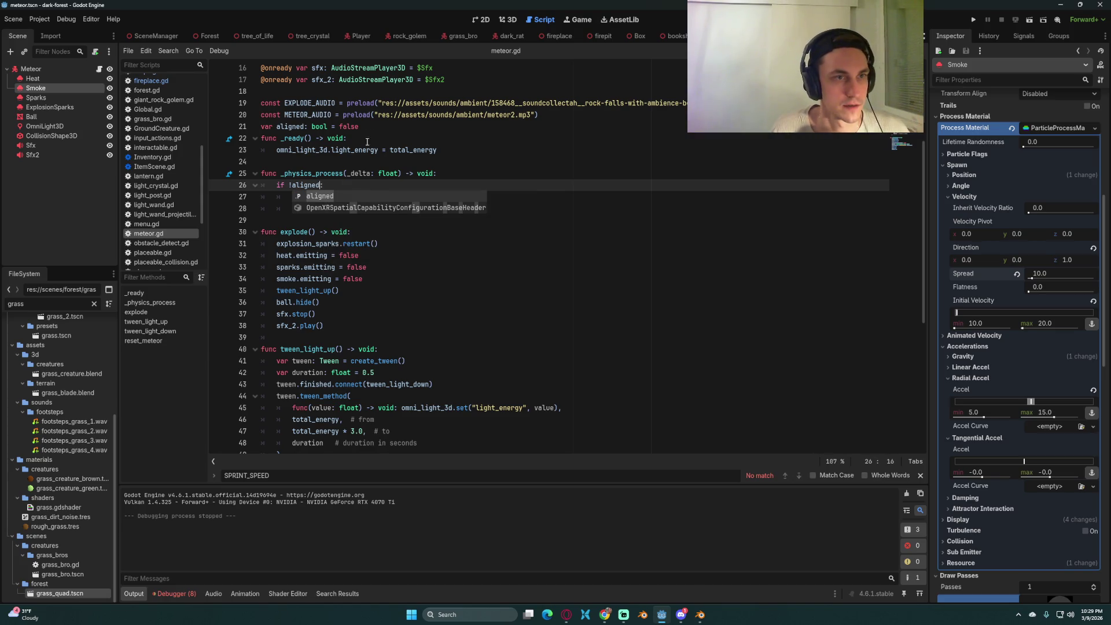
pyautogui.click(381, 125)
pyautogui.press('Return')
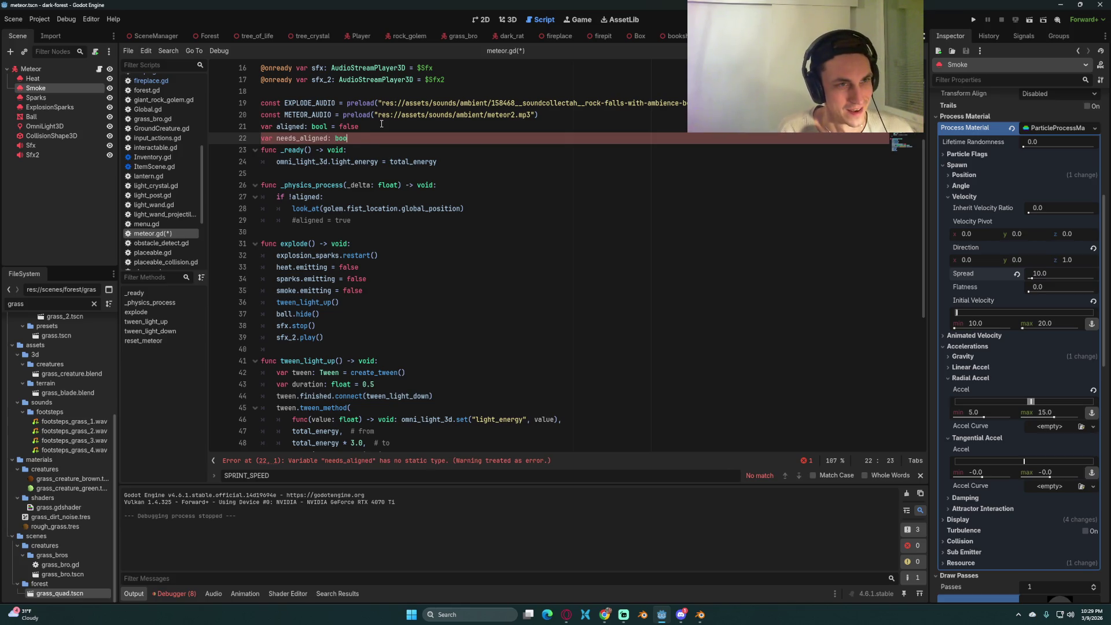
pyautogui.write('l = true')
pyautogui.press('Return')
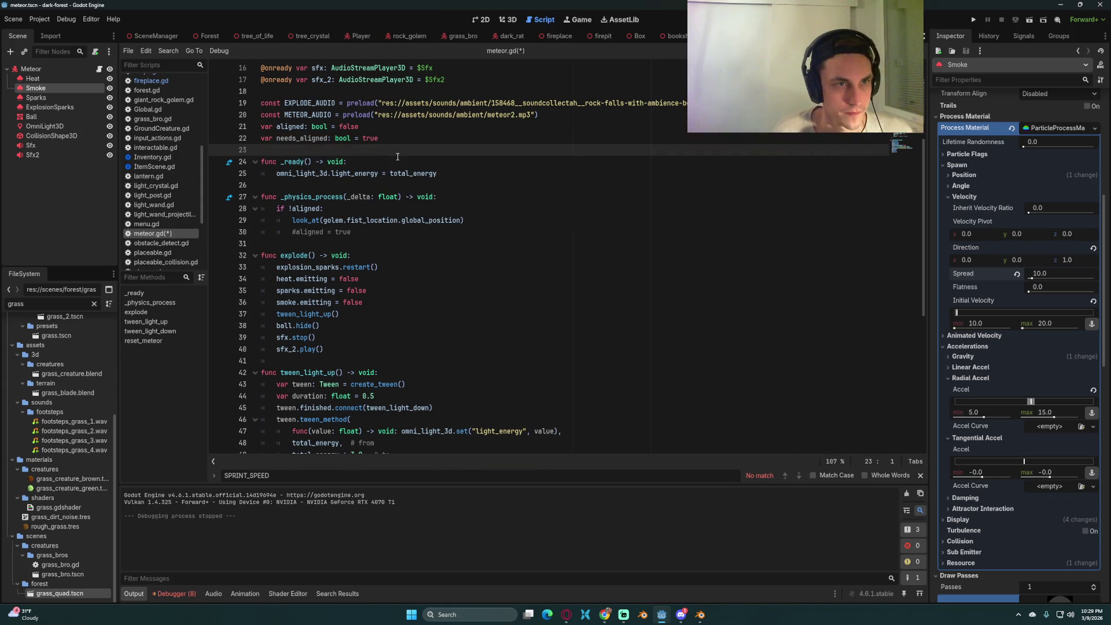
# - Require needs_aligned alongside !aligned in the check and save the script
pyautogui.click(321, 208)
pyautogui.write('s')
pyautogui.press('Return')
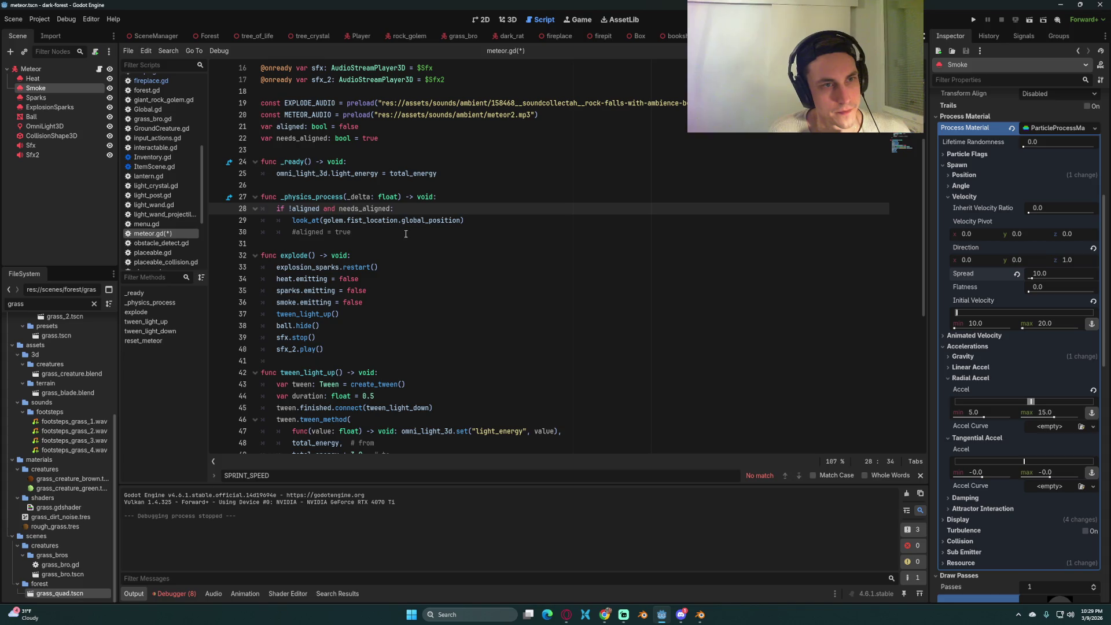
pyautogui.hotkey('ctrl', 's')
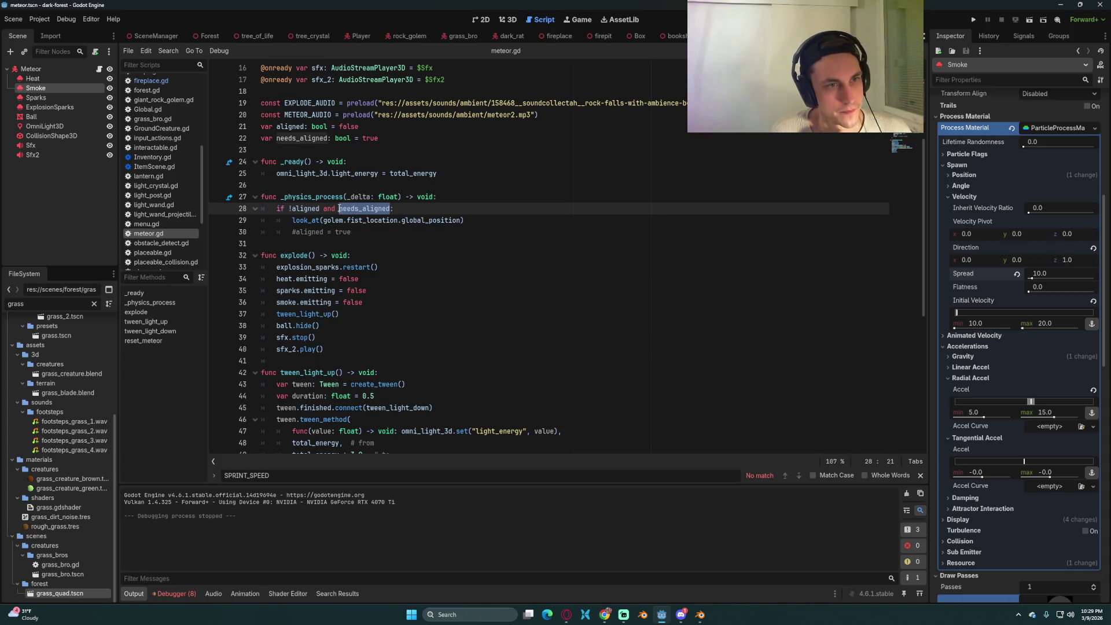
# - Add a needs_aligned line at the end of explode, reach reset_meteor, and run the game
pyautogui.click(346, 350)
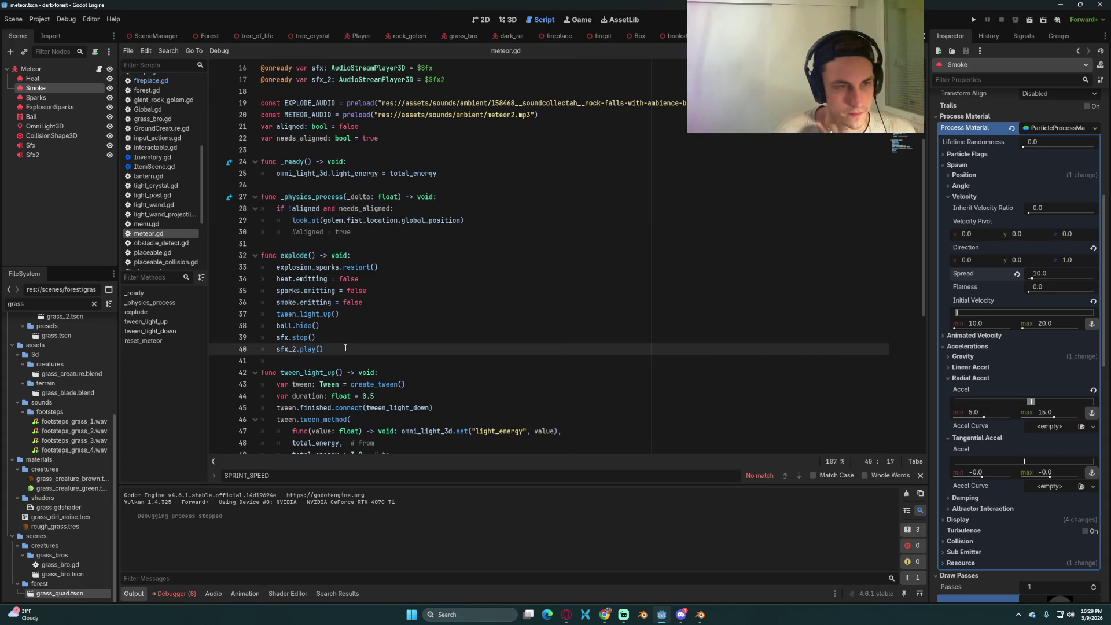
pyautogui.press('Return')
pyautogui.write('needs_aligned = false')
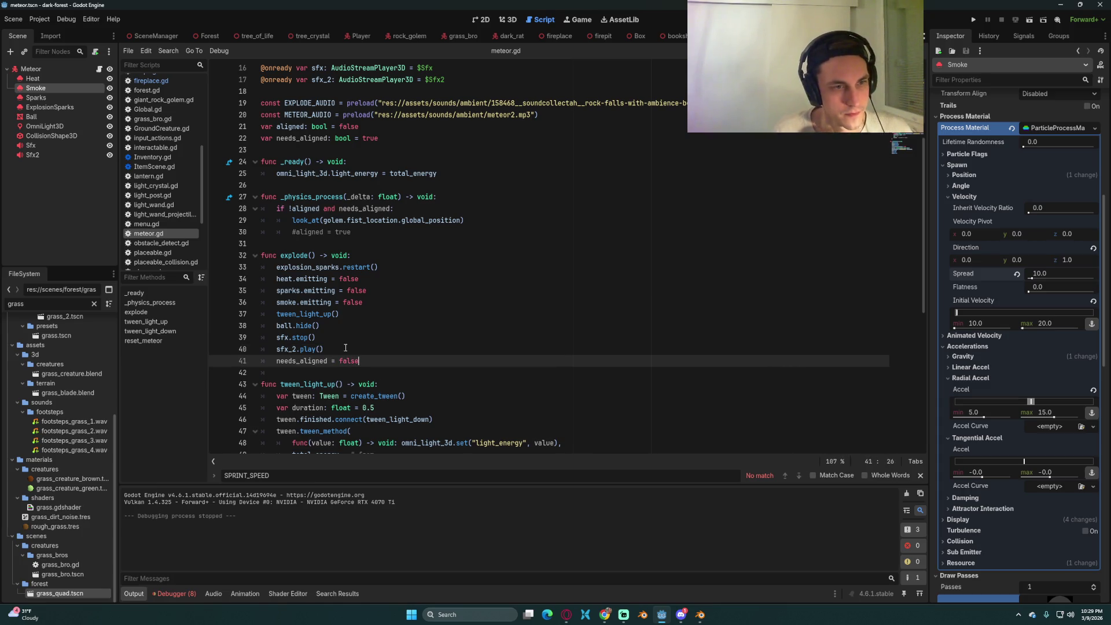
pyautogui.scroll(-7, 345, 348)
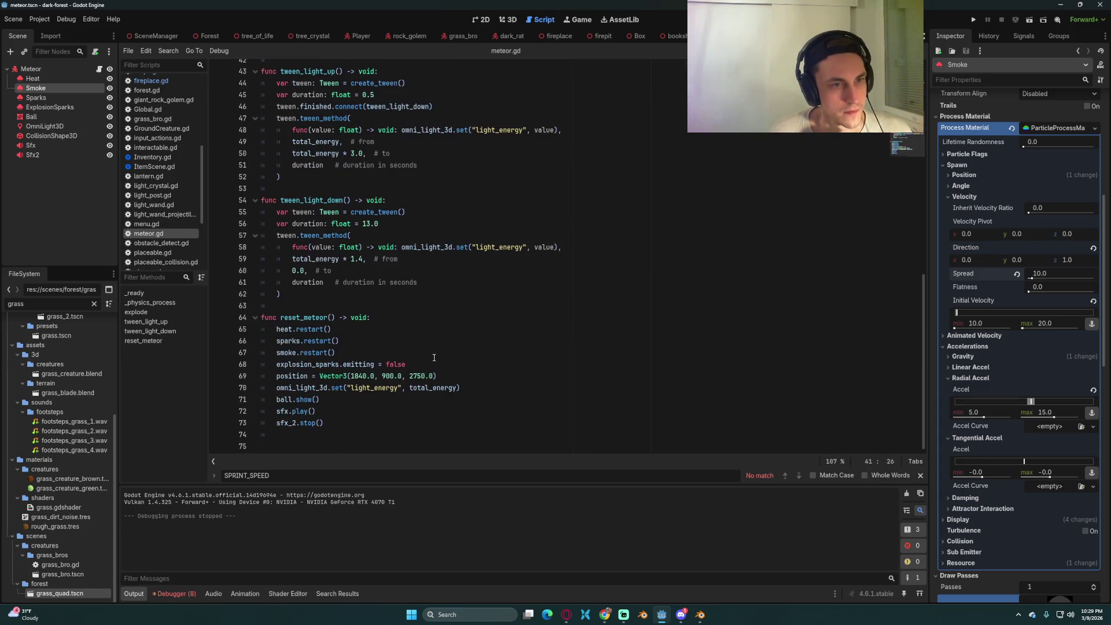
pyautogui.click(356, 421)
pyautogui.click(356, 427)
pyautogui.write('needs_aligned = true')
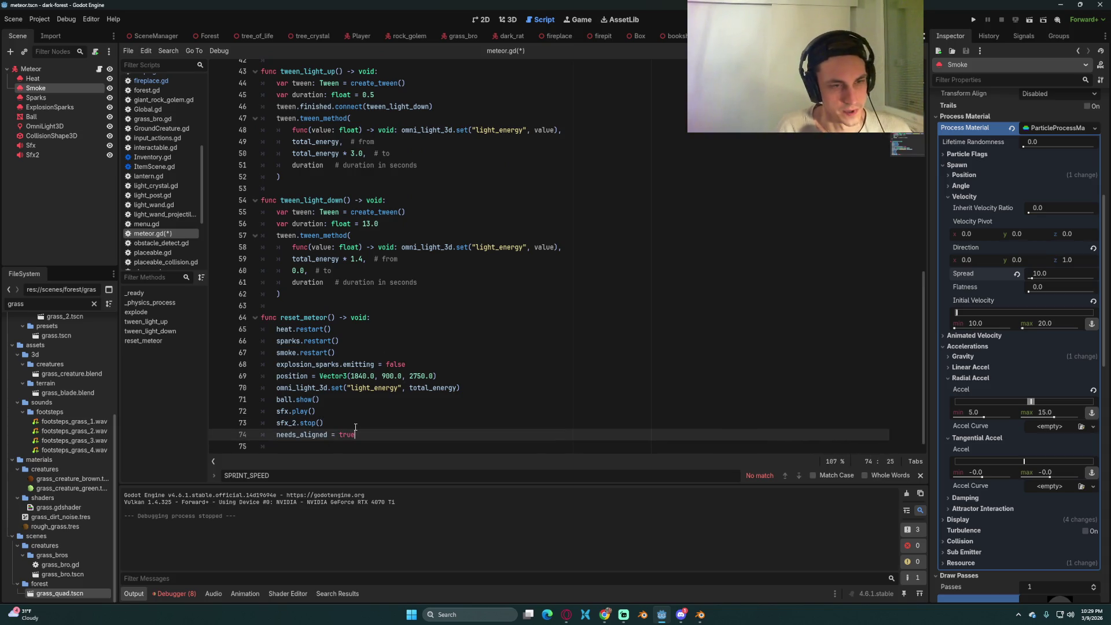
pyautogui.click(974, 17)
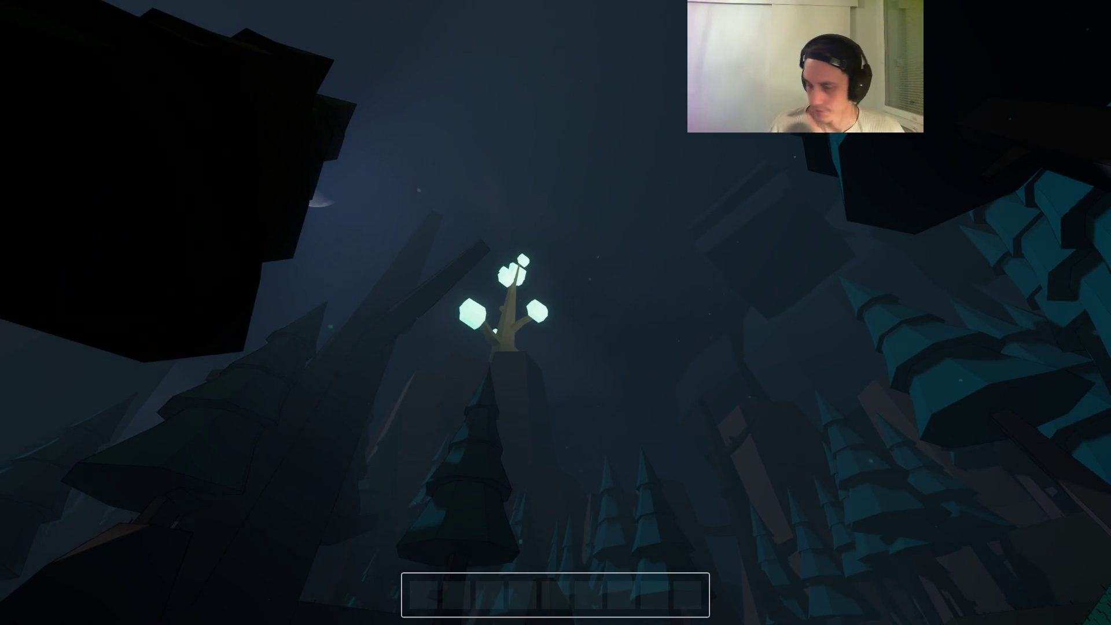
pyautogui.press('F8')
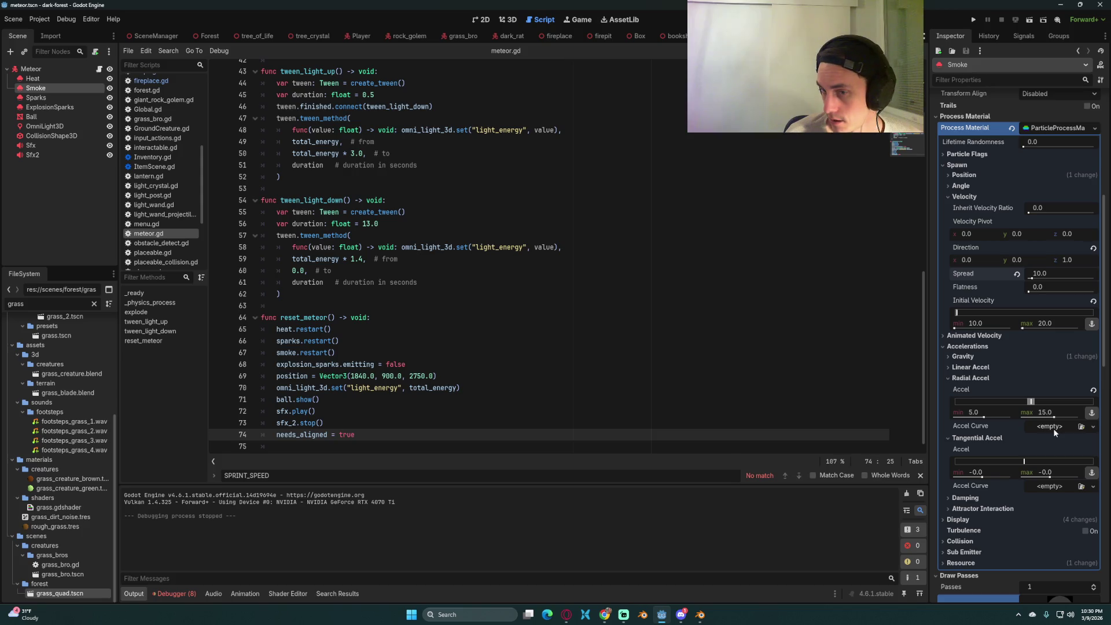
pyautogui.click(1054, 429)
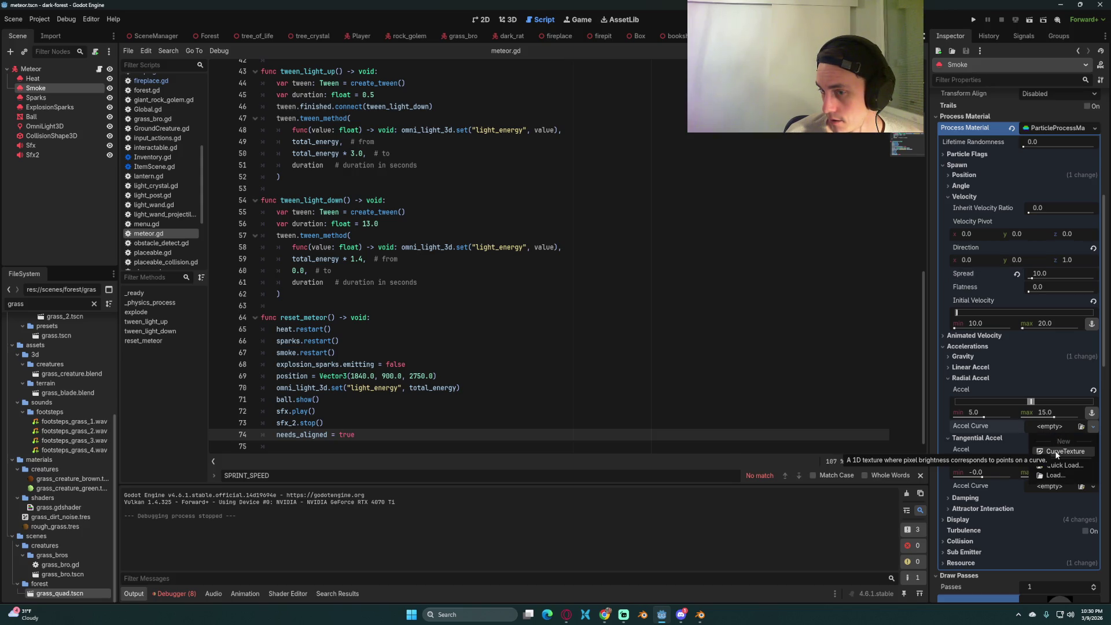
# - Give the Smoke's Radial Accel a new CurveTexture and preview the emitter in 3D
pyautogui.click(1054, 450)
pyautogui.click(1066, 474)
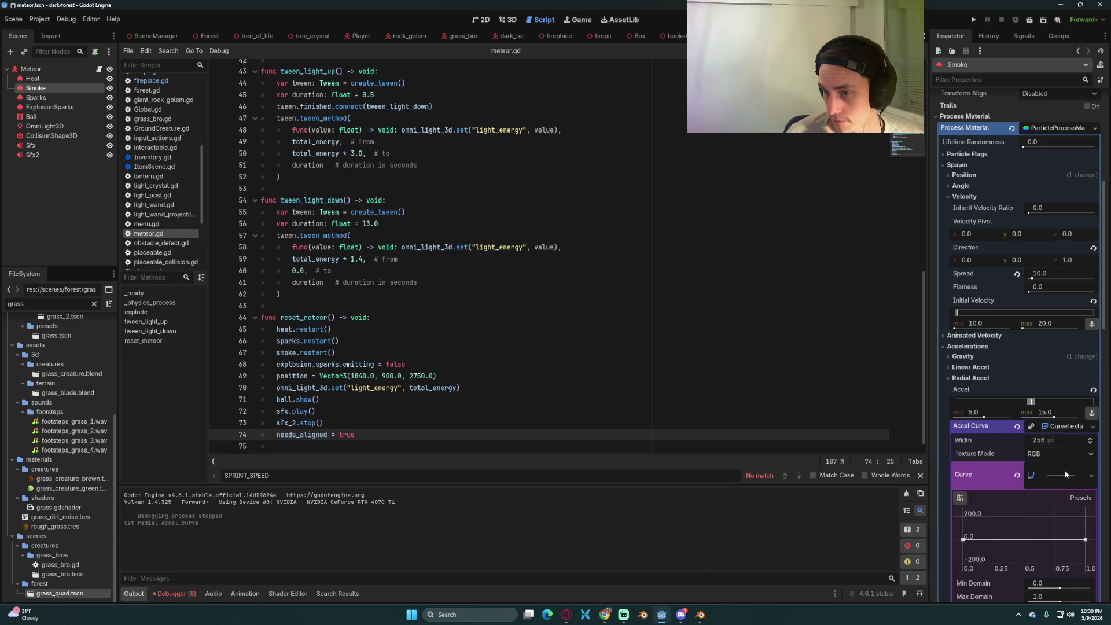
pyautogui.moveTo(964, 541); pyautogui.dragTo(964, 556)
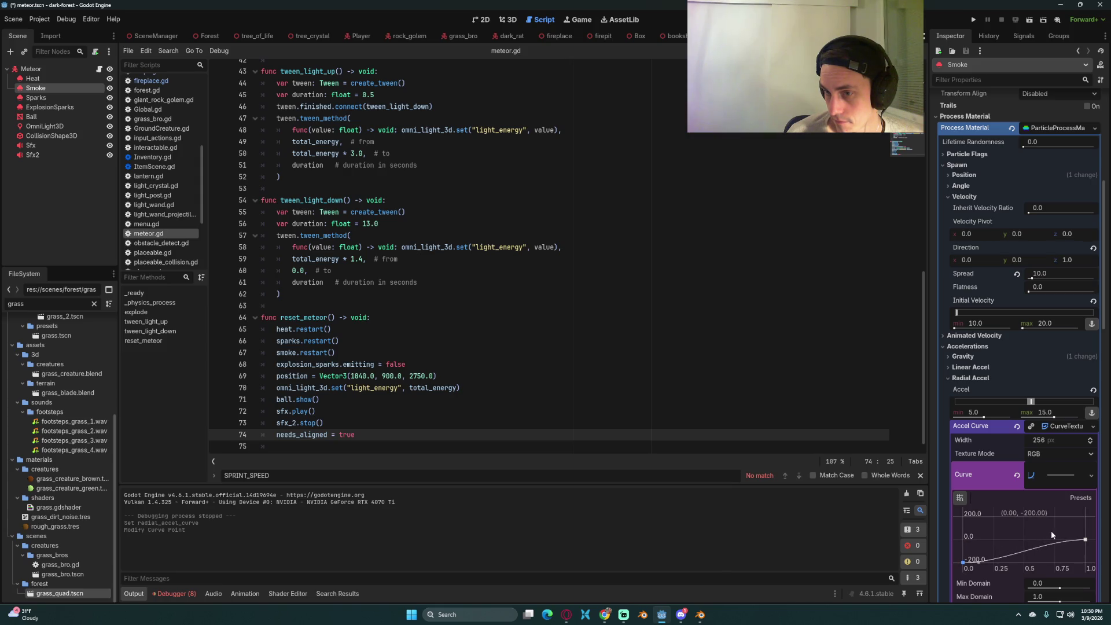
pyautogui.click(512, 20)
pyautogui.moveTo(580, 266)
pyautogui.mouseDown()
pyautogui.moveTo(691, 263)
pyautogui.moveTo(765, 292)
pyautogui.mouseUp()
# - Reshape the curve: endpoints near 150 and -200, a point near 0.78, a mid bump
pyautogui.moveTo(963, 560); pyautogui.dragTo(963, 538)
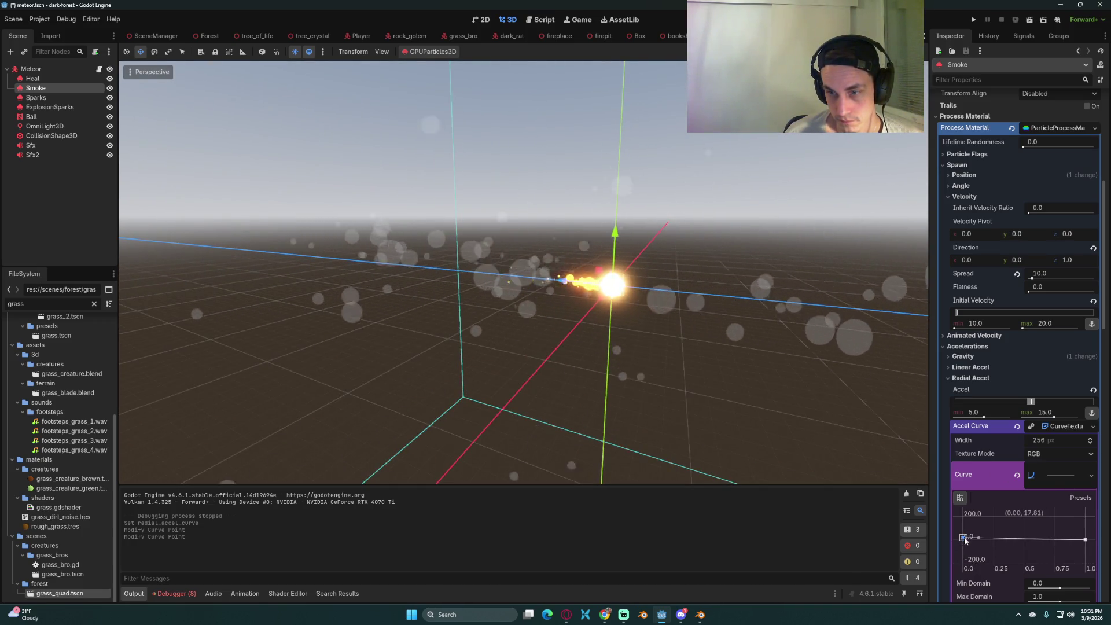
pyautogui.moveTo(1086, 540); pyautogui.dragTo(1086, 527)
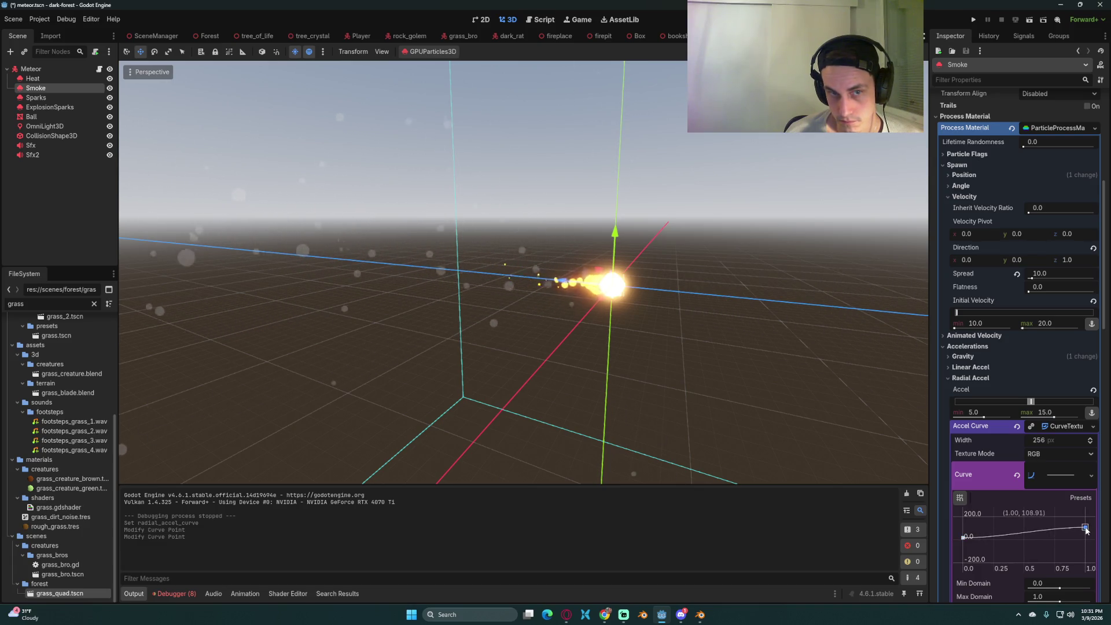
pyautogui.moveTo(963, 537); pyautogui.dragTo(964, 524)
pyautogui.moveTo(1086, 527)
pyautogui.mouseDown()
pyautogui.moveTo(1085, 568)
pyautogui.moveTo(1087, 530)
pyautogui.mouseUp()
pyautogui.click(1059, 531)
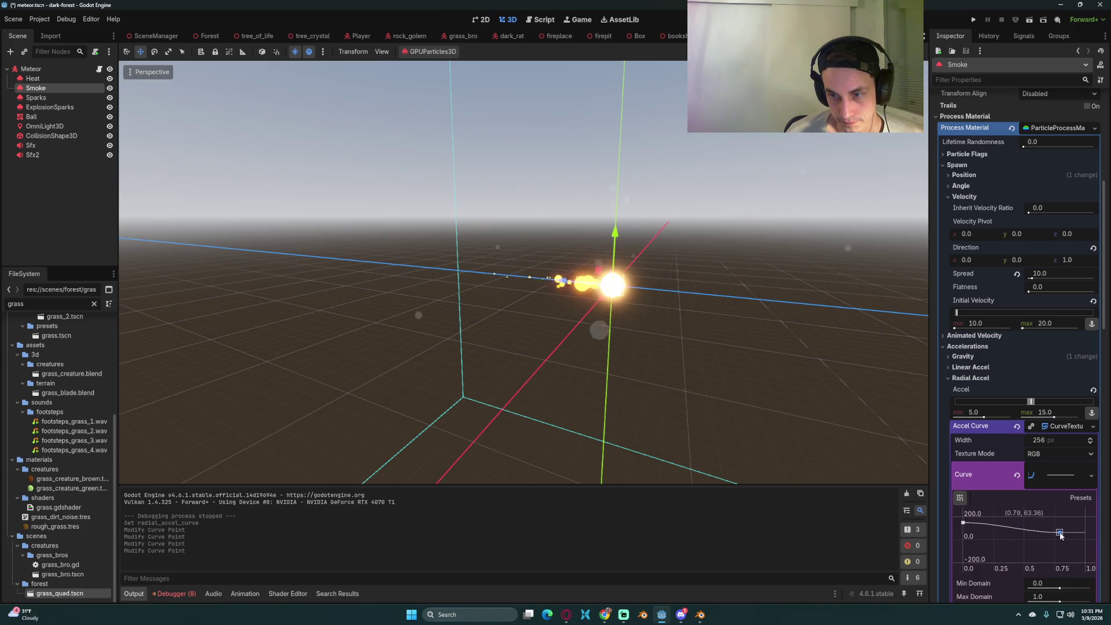
pyautogui.moveTo(963, 522); pyautogui.dragTo(967, 538)
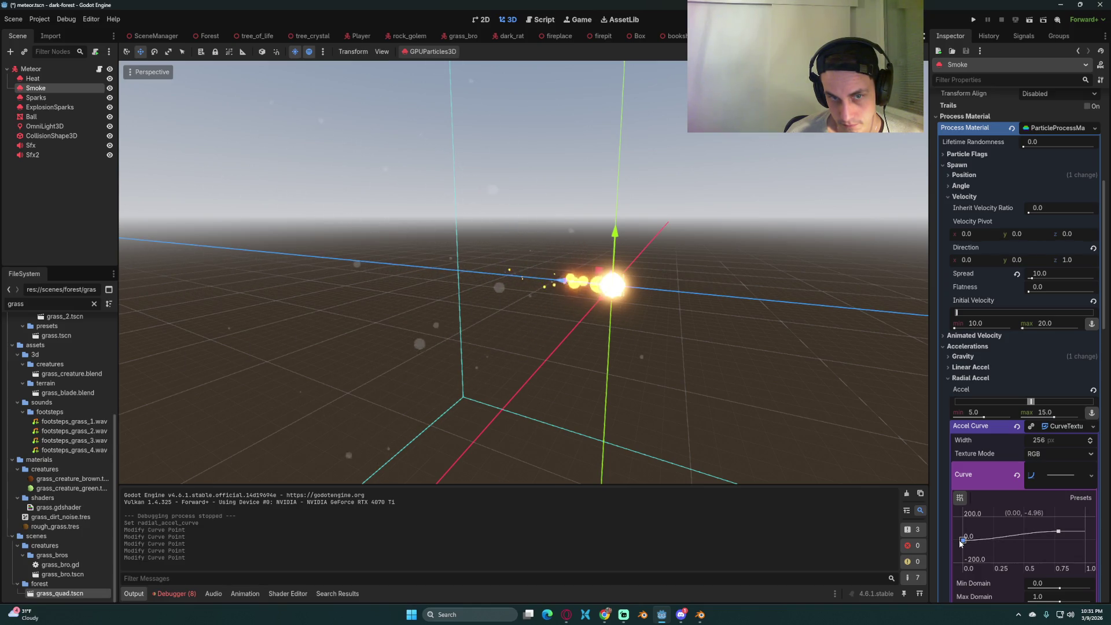
pyautogui.moveTo(959, 540); pyautogui.dragTo(959, 541)
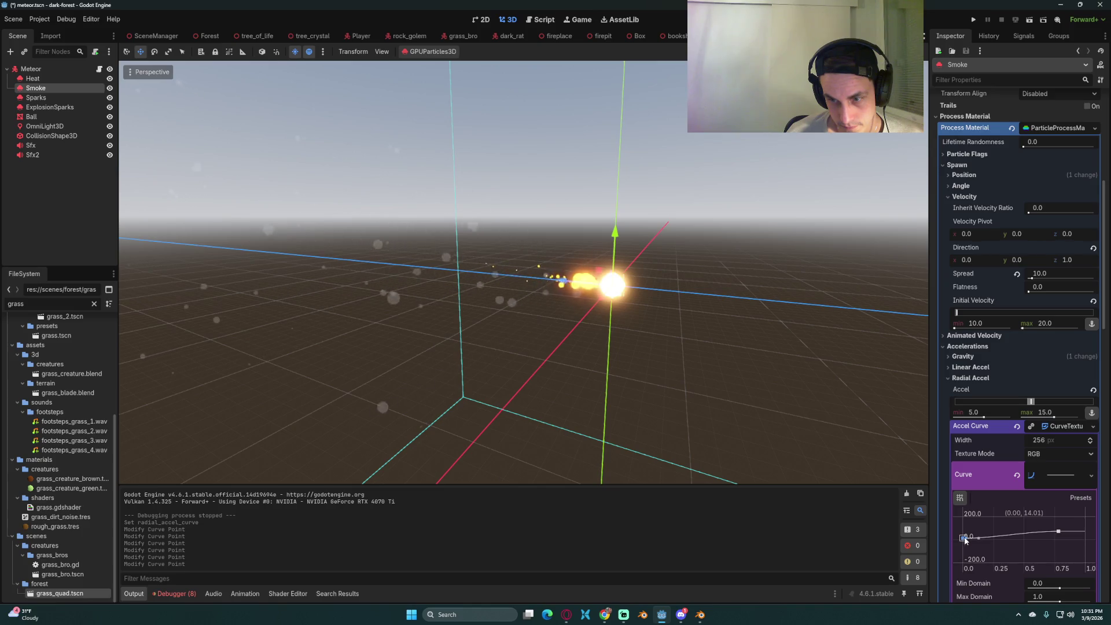
pyautogui.click(1030, 515)
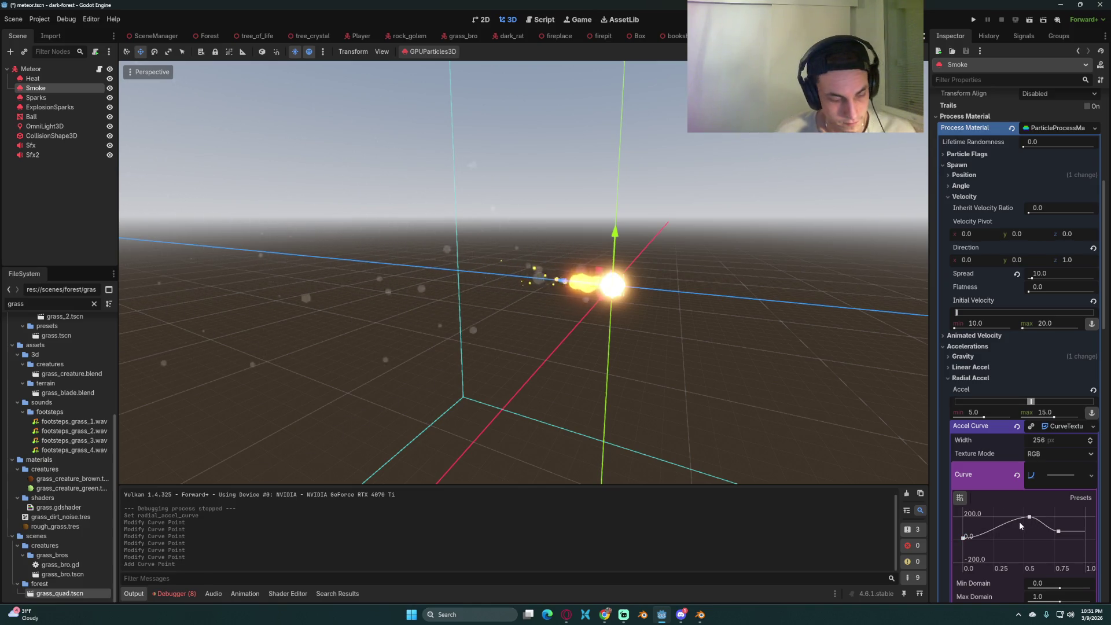
# - Lower the curve's middle point and nudge its left endpoint up slightly
pyautogui.scroll(-2, 694, 412)
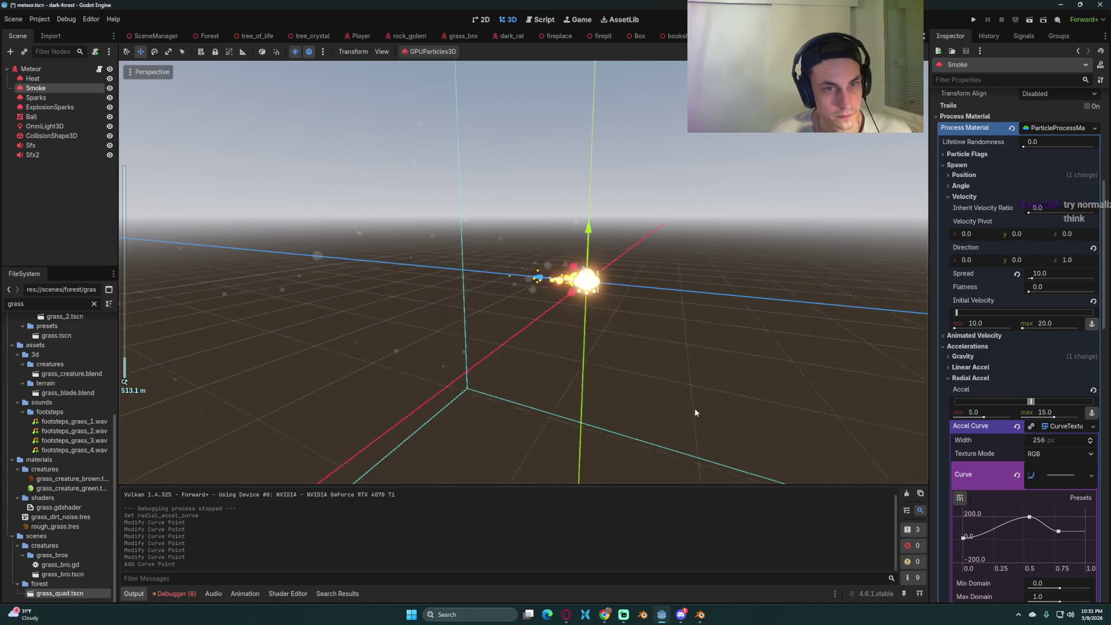
pyautogui.moveTo(695, 412); pyautogui.dragTo(610, 383)
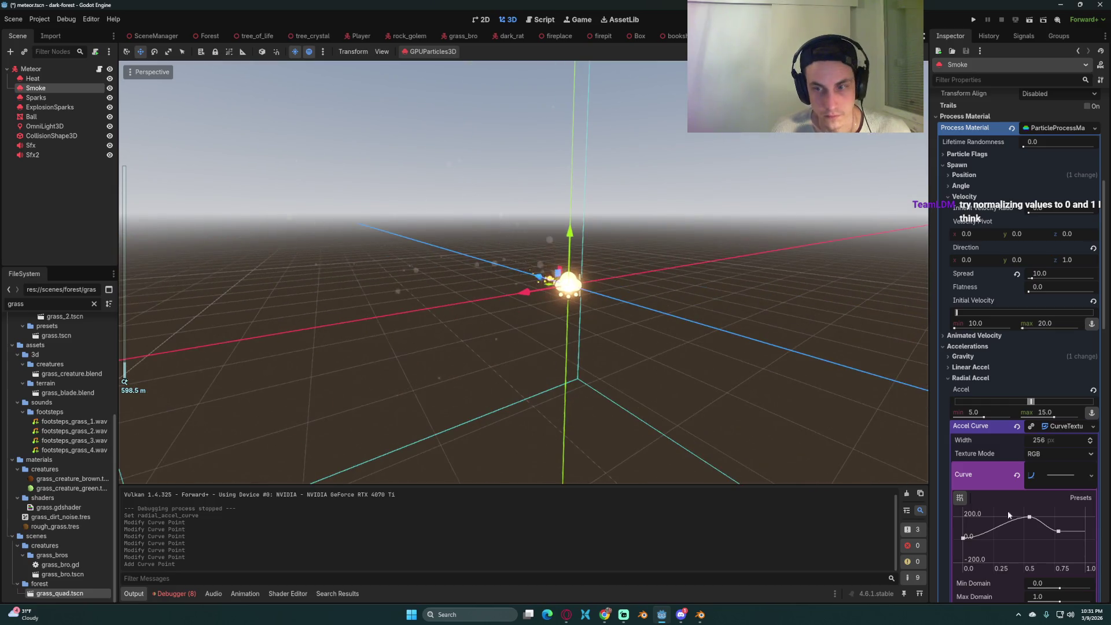
pyautogui.scroll(-2, 1036, 528)
pyautogui.scroll(-2, 1028, 531)
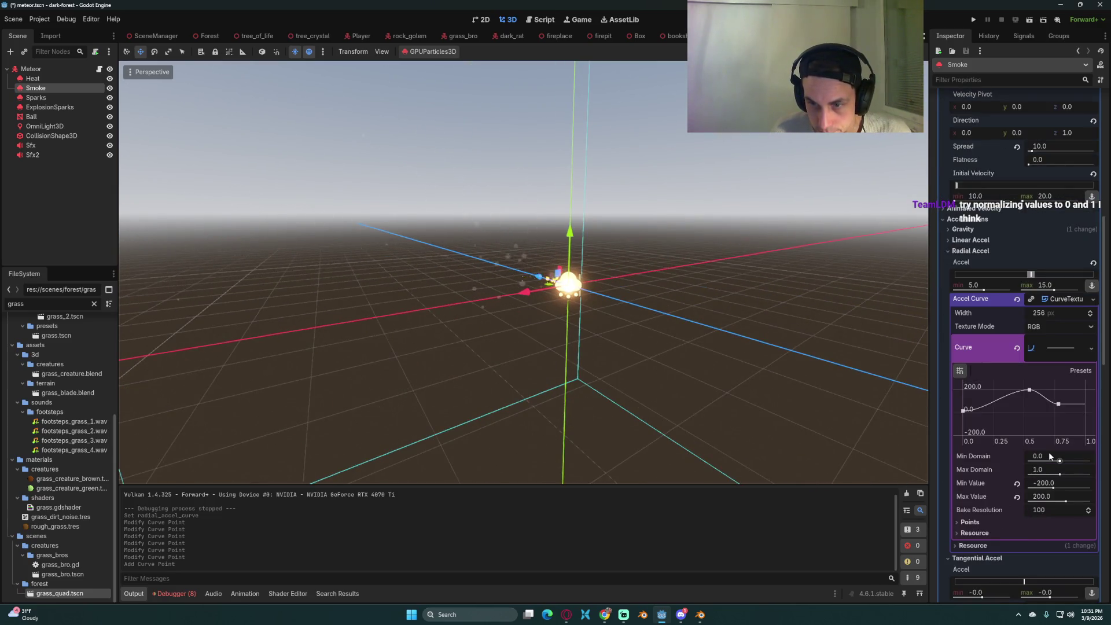
pyautogui.moveTo(1030, 390); pyautogui.dragTo(1030, 414)
pyautogui.click(1031, 410)
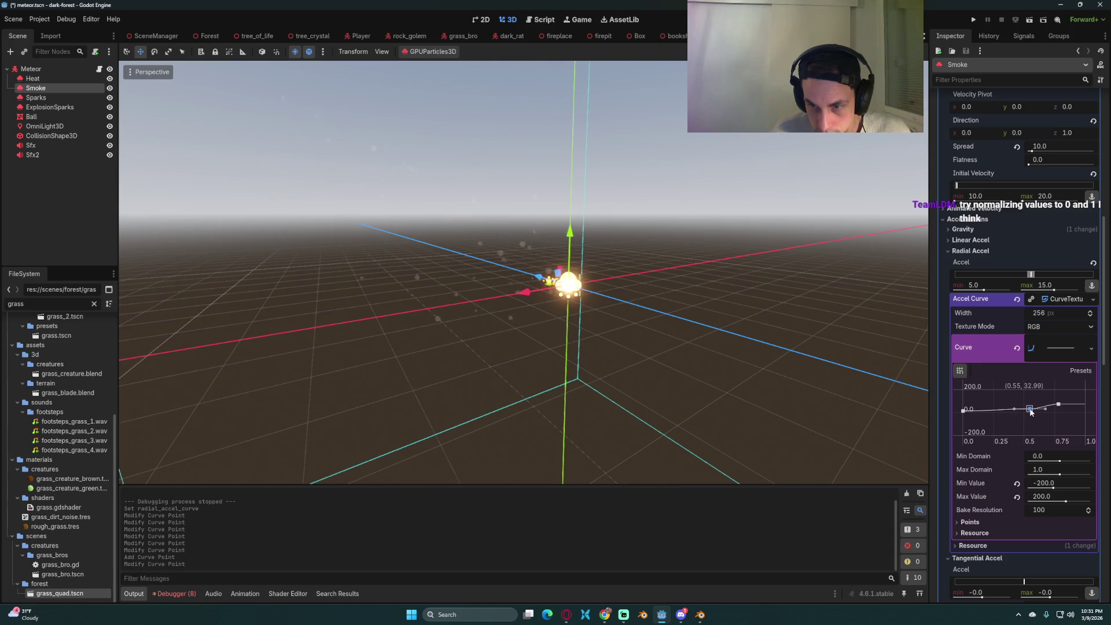
pyautogui.click(963, 412)
pyautogui.moveTo(963, 414); pyautogui.dragTo(963, 414)
# - Adjust the point near 0.76, then clear the edited curve back to empty
pyautogui.moveTo(467, 328); pyautogui.dragTo(429, 353)
pyautogui.click(1058, 405)
pyautogui.moveTo(1059, 411); pyautogui.dragTo(1059, 411)
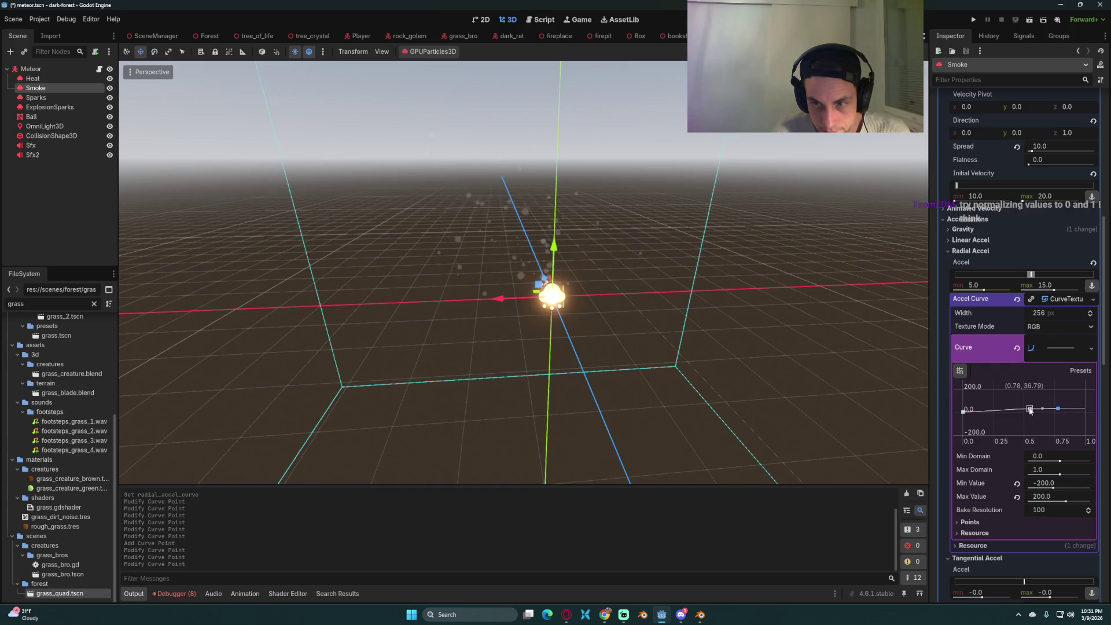
pyautogui.click(1017, 348)
pyautogui.click(1046, 347)
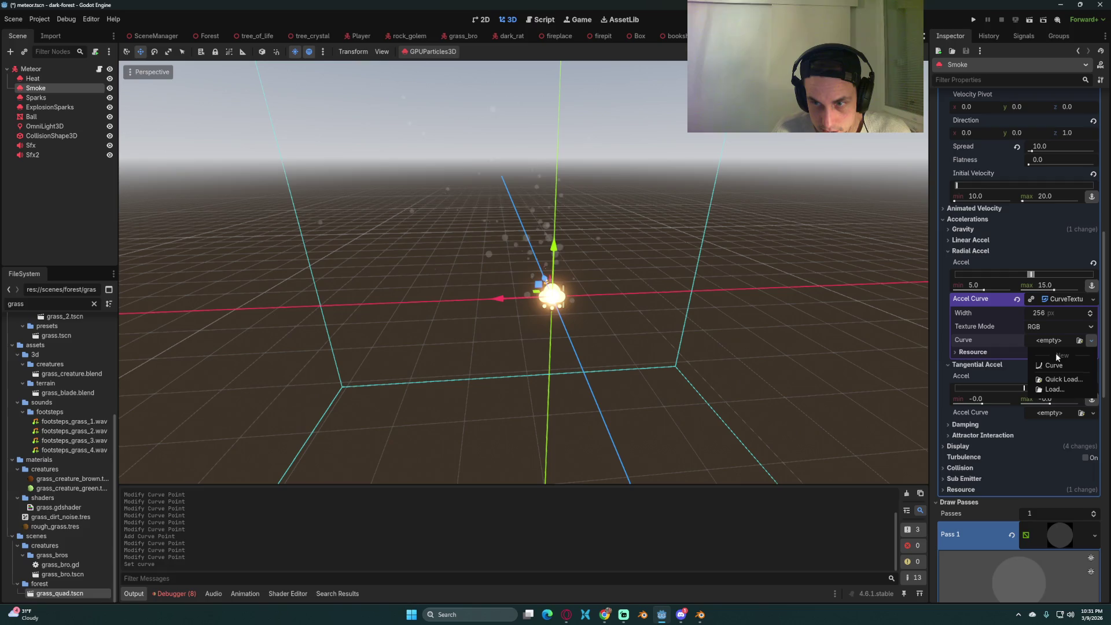
# - Create a fresh Radial Accel curve with its start at 0 and end raised to 1.0
pyautogui.click(1054, 368)
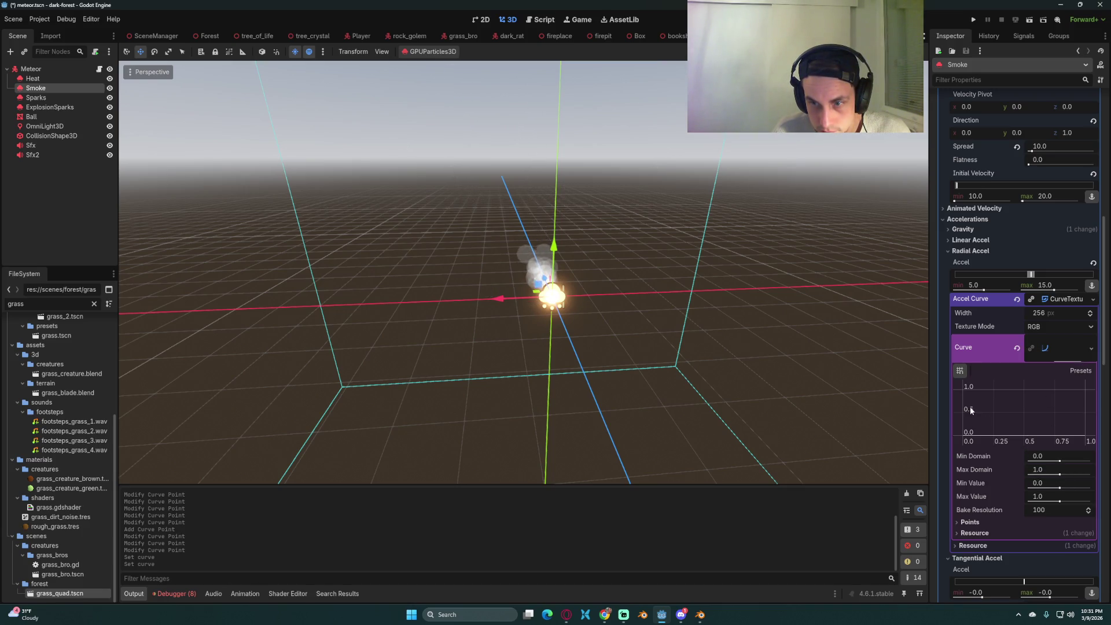
pyautogui.moveTo(1083, 431)
pyautogui.mouseDown()
pyautogui.moveTo(1080, 400)
pyautogui.moveTo(1080, 415)
pyautogui.mouseUp()
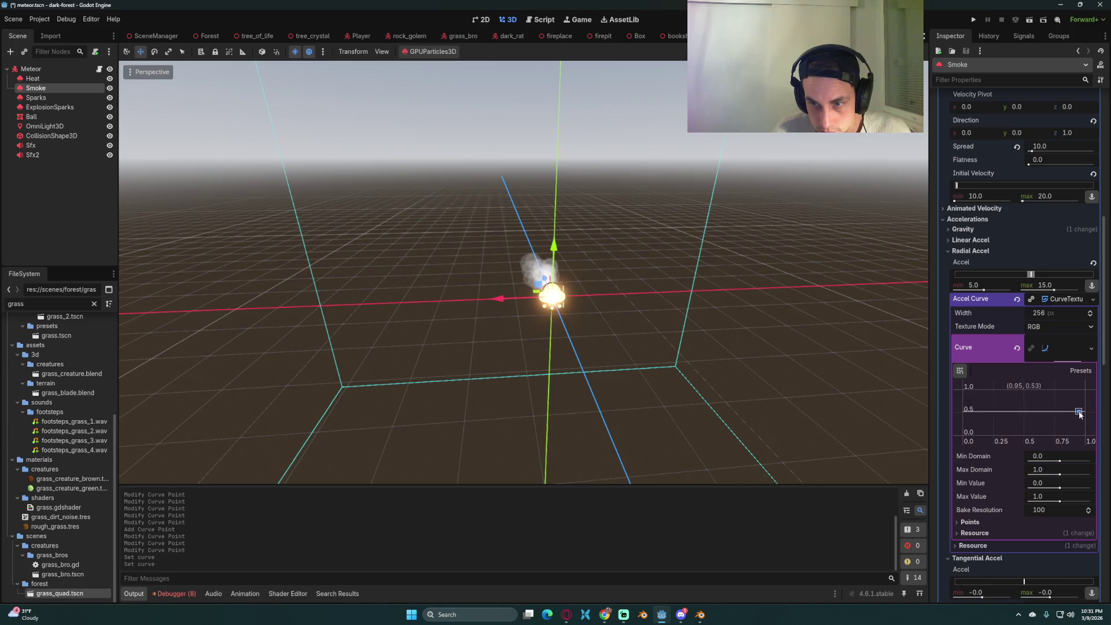
pyautogui.click(1076, 419)
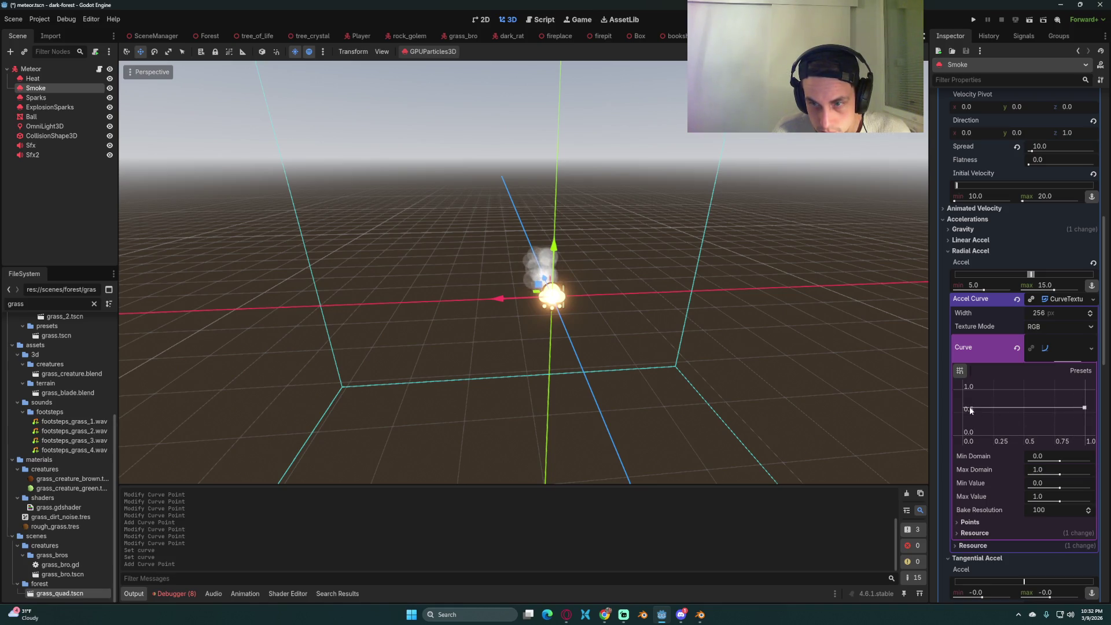
pyautogui.moveTo(958, 432); pyautogui.dragTo(960, 439)
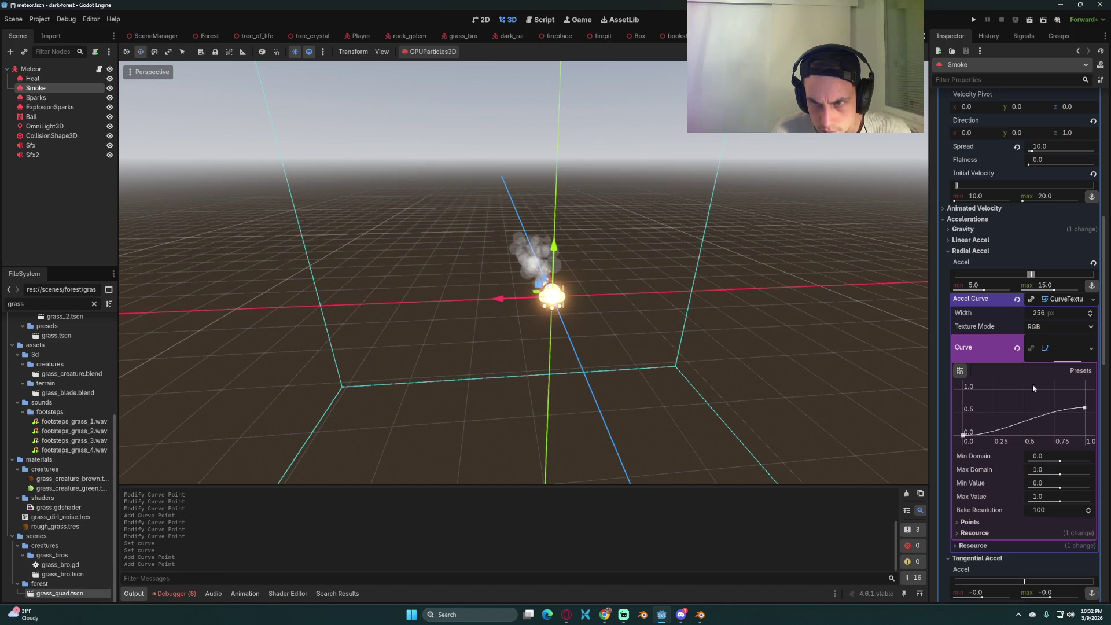
pyautogui.click(1046, 352)
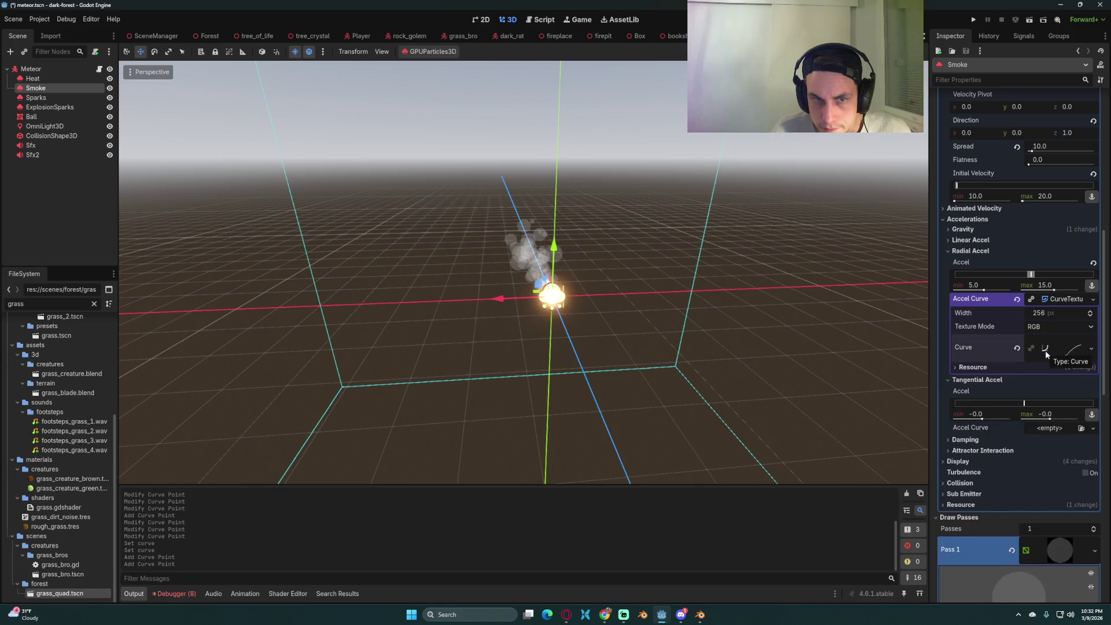
pyautogui.click(1045, 350)
pyautogui.moveTo(1084, 410); pyautogui.dragTo(1092, 394)
# - Review the 0-to-1 curve, toggling its resource options and curve editor
pyautogui.moveTo(652, 349); pyautogui.dragTo(785, 348)
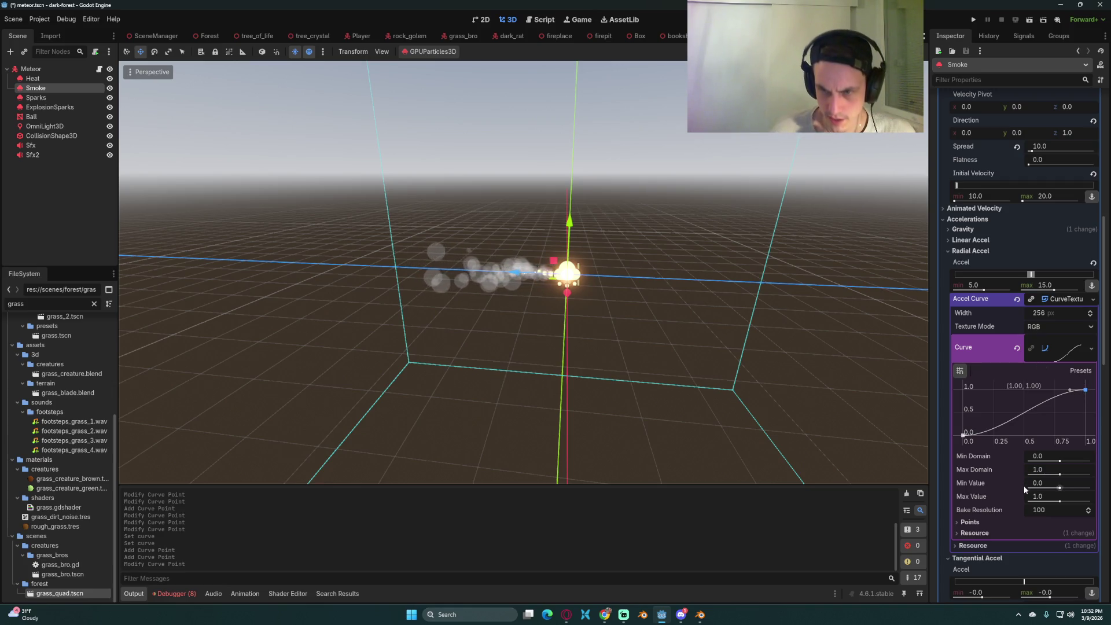
pyautogui.click(1091, 350)
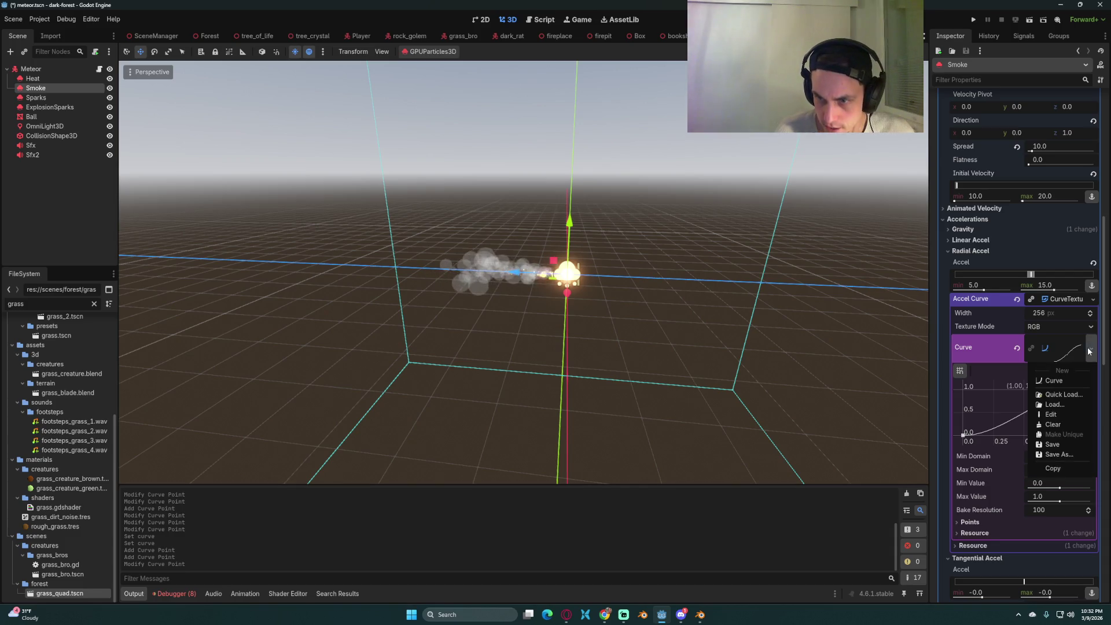
pyautogui.click(1091, 350)
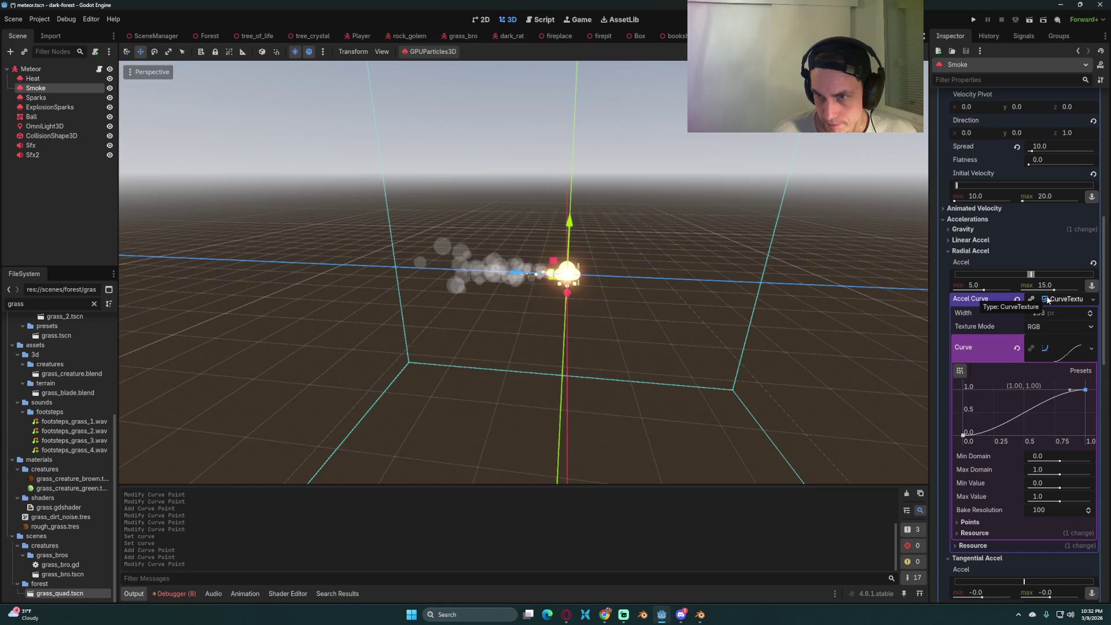
pyautogui.click(1042, 346)
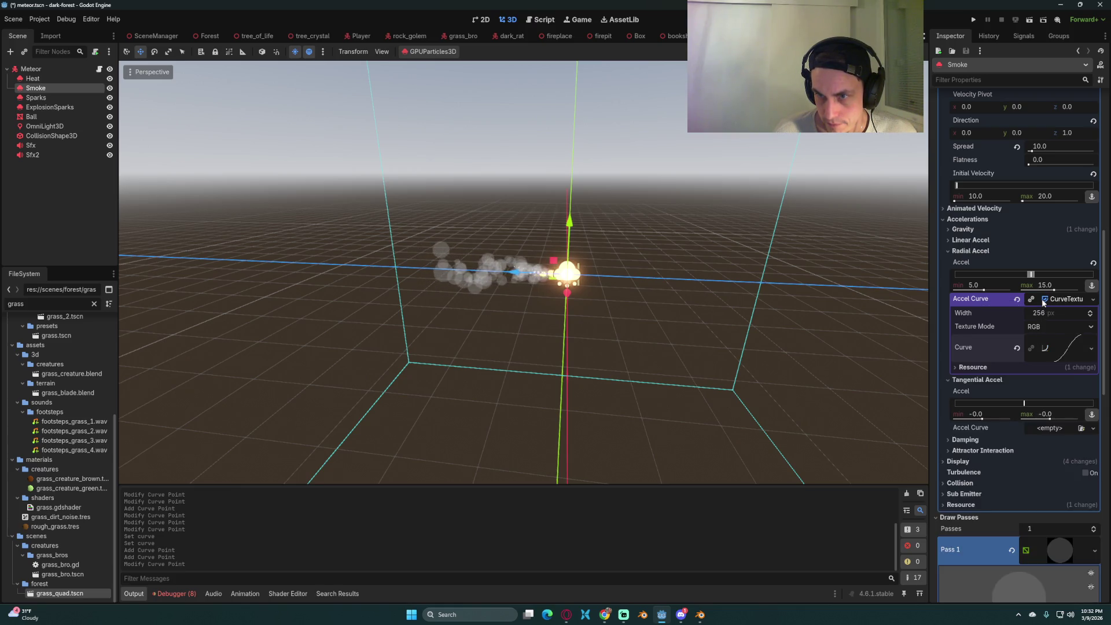
pyautogui.click(1045, 349)
pyautogui.click(1044, 349)
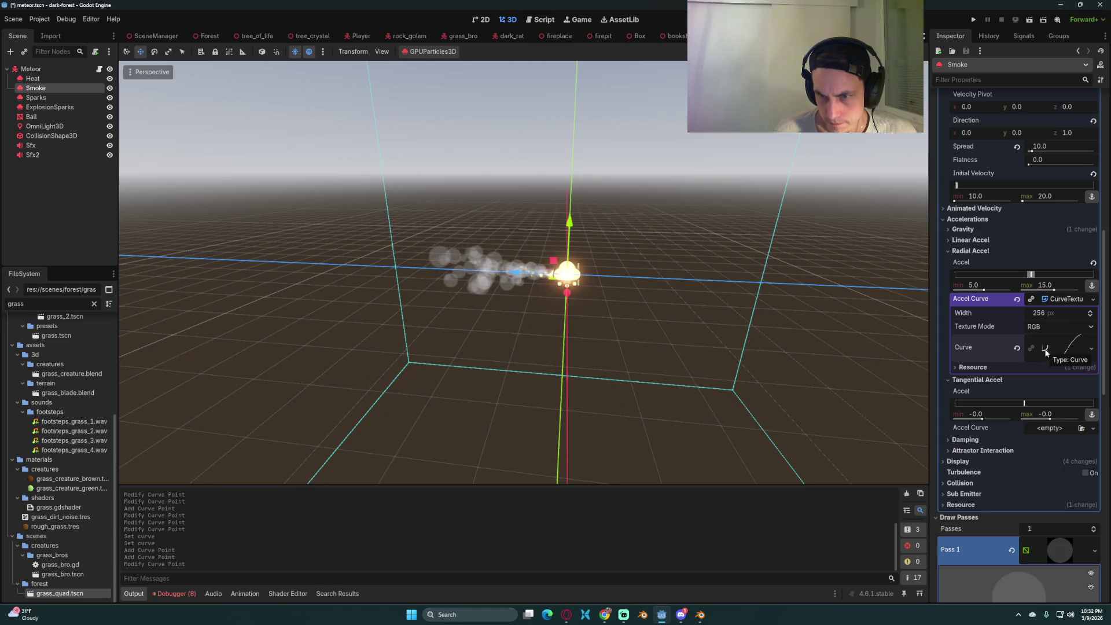
pyautogui.click(1044, 349)
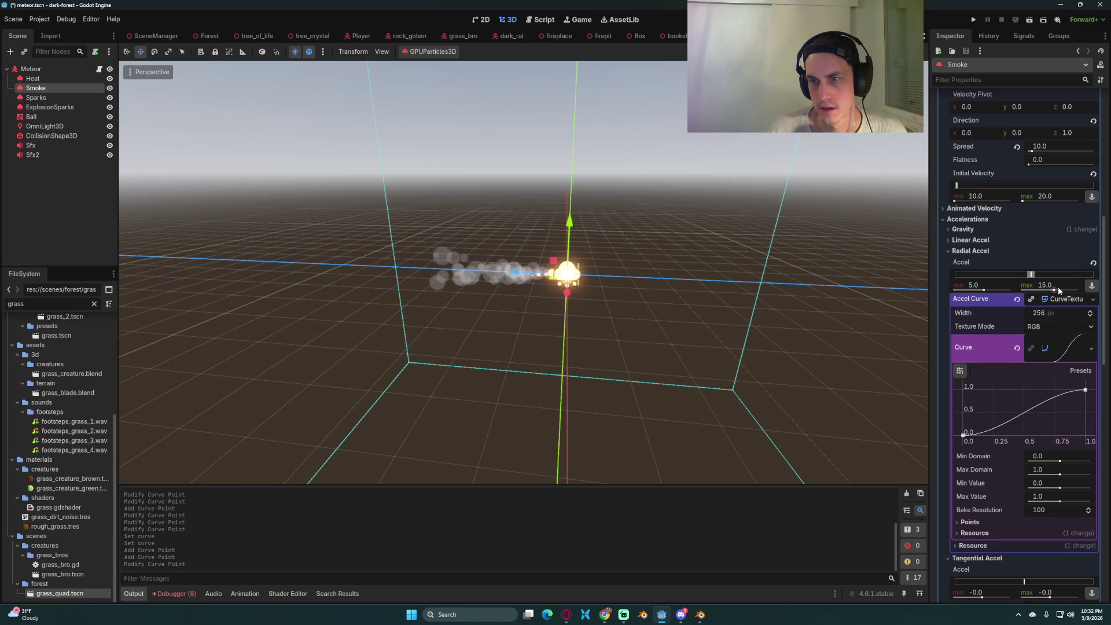
# - Set Radial Accel range to about -19.85 to 13.48, save the meteor scene, and run the game
pyautogui.moveTo(1055, 290); pyautogui.dragTo(1069, 290)
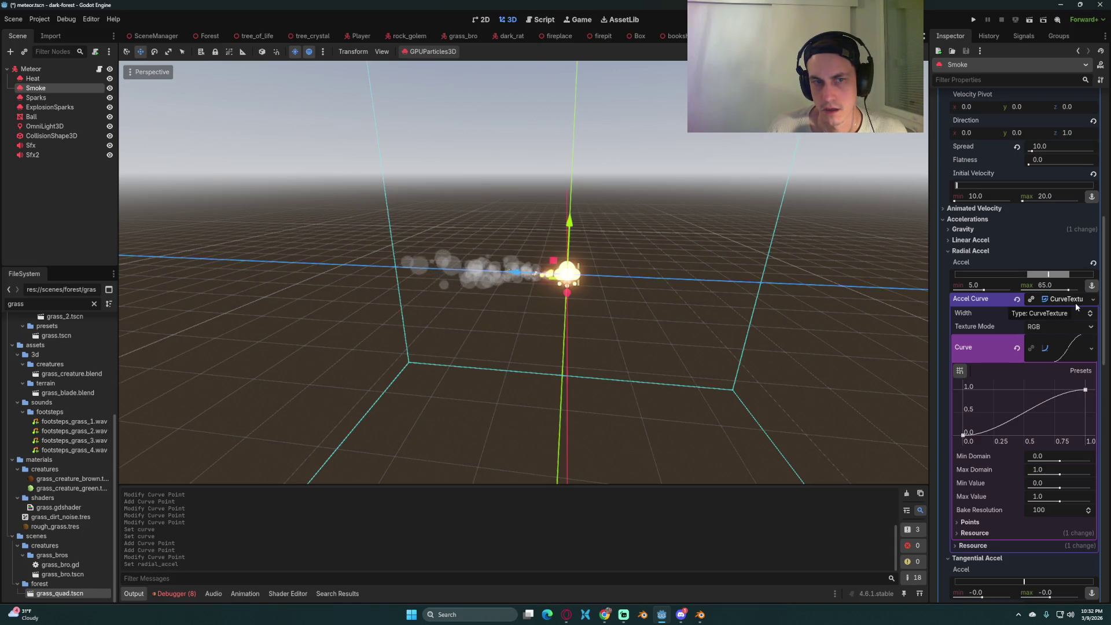
pyautogui.moveTo(532, 302); pyautogui.dragTo(578, 296)
pyautogui.moveTo(1046, 295); pyautogui.dragTo(978, 291)
pyautogui.hotkey('ctrl', 's')
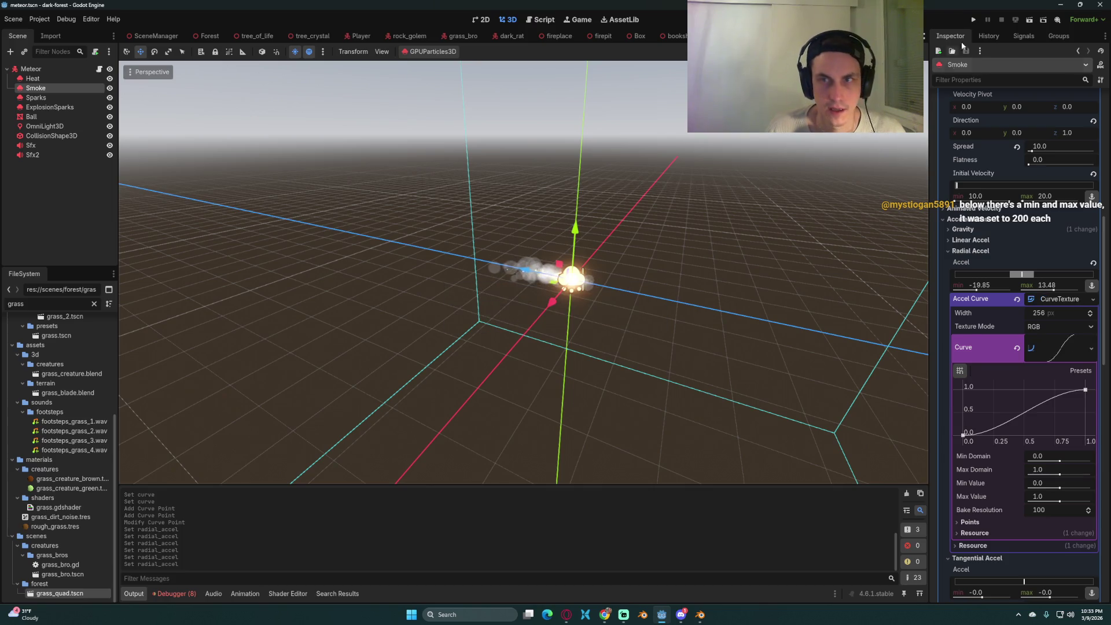
pyautogui.press('F5')
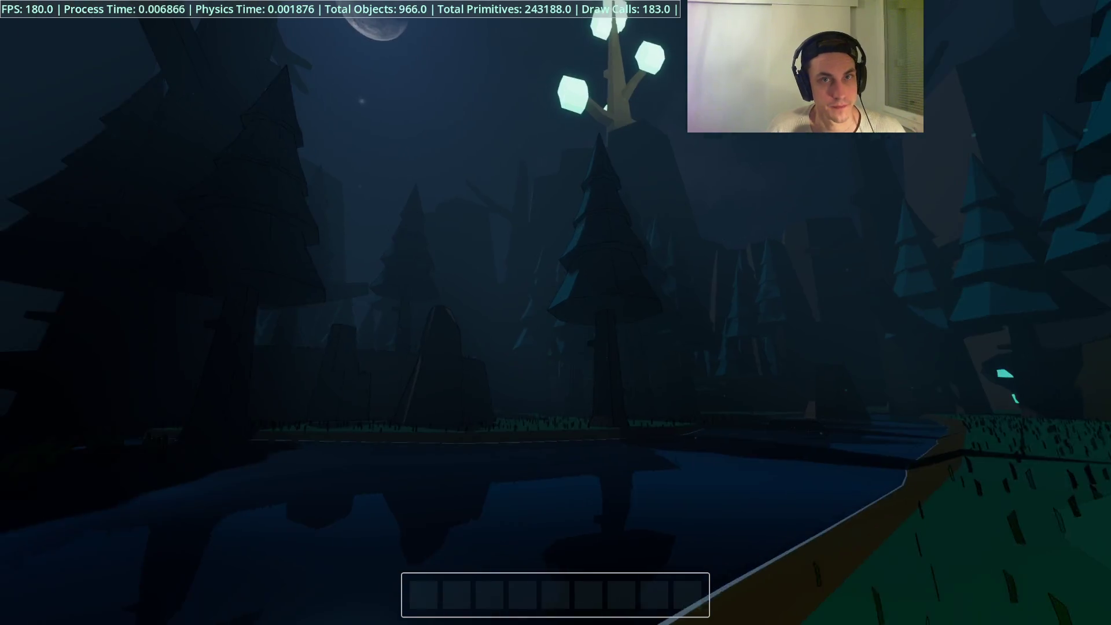
# - In-game, pause, equip the spear then the lit torch, and return to the SceneManager scene
pyautogui.press('Escape')
pyautogui.press('Escape')
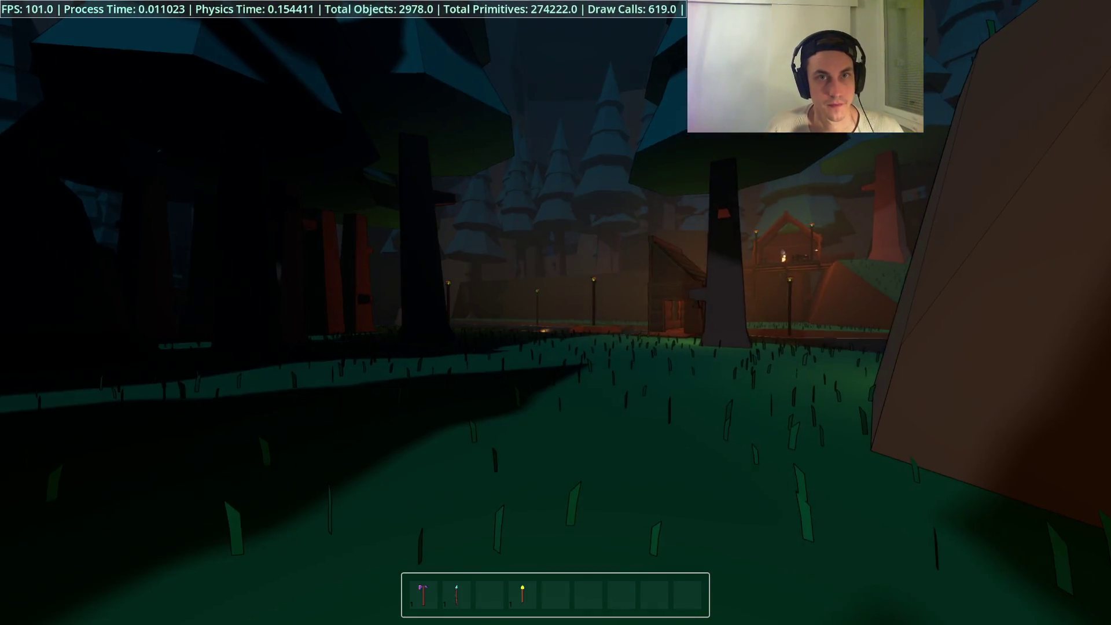
pyautogui.press('2')
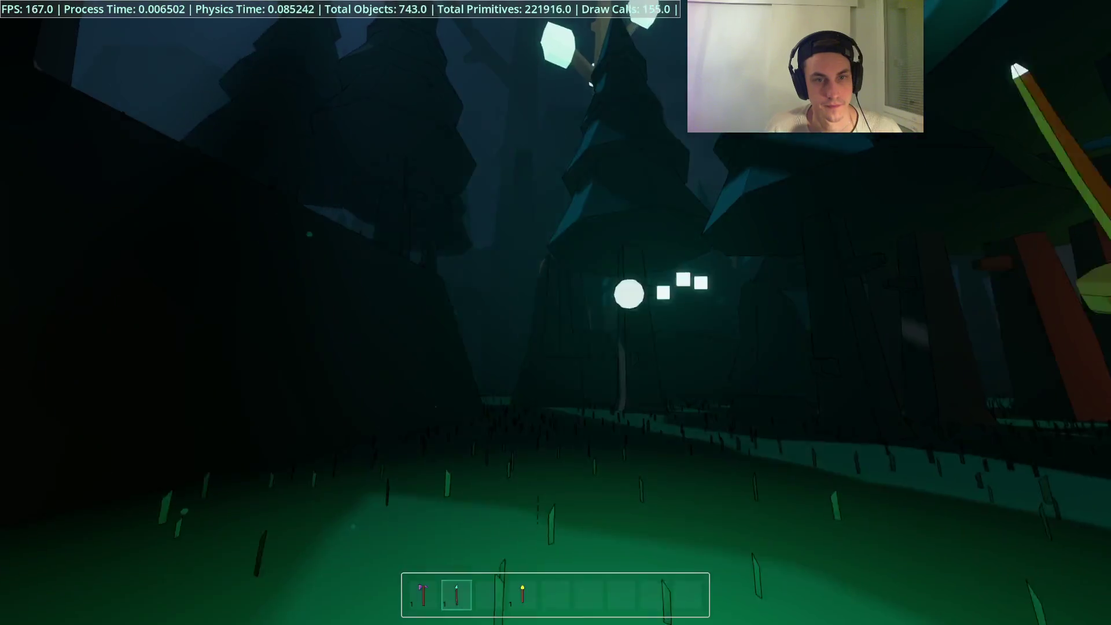
pyautogui.press('4')
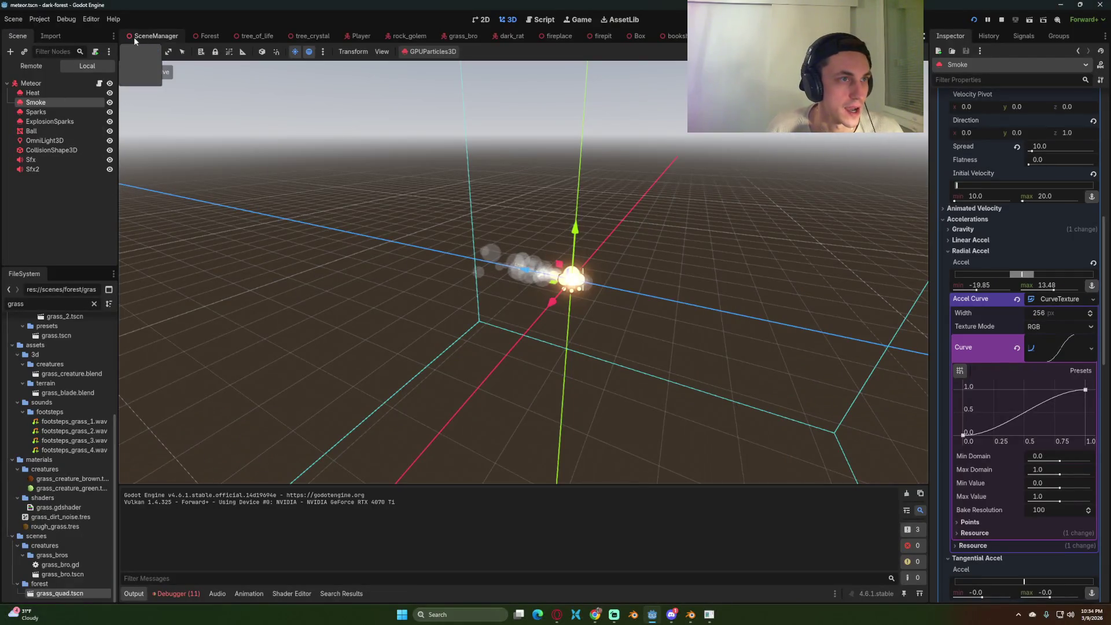
pyautogui.click(146, 37)
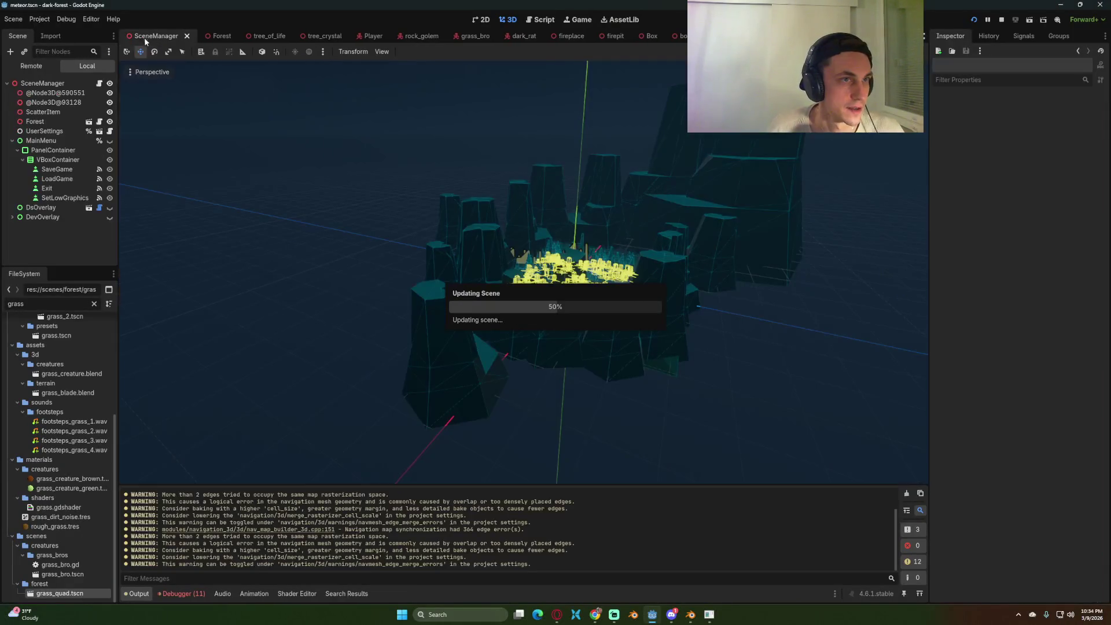
# - Open the Forest scene, then in-game equip the spear and walk toward the lake shore
pyautogui.click(220, 35)
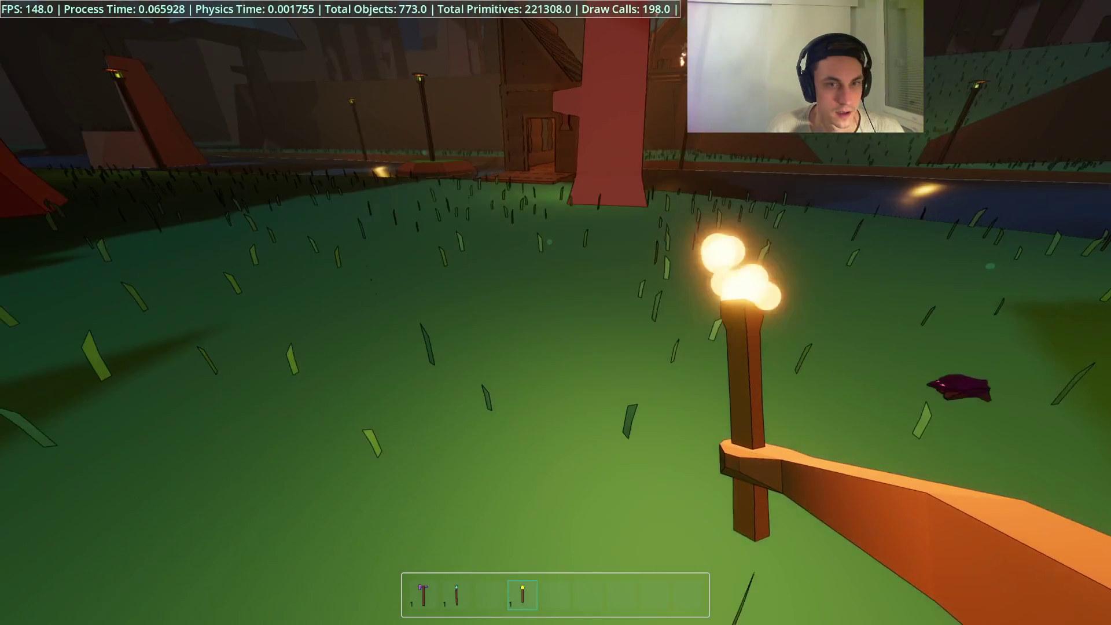
pyautogui.press('2')
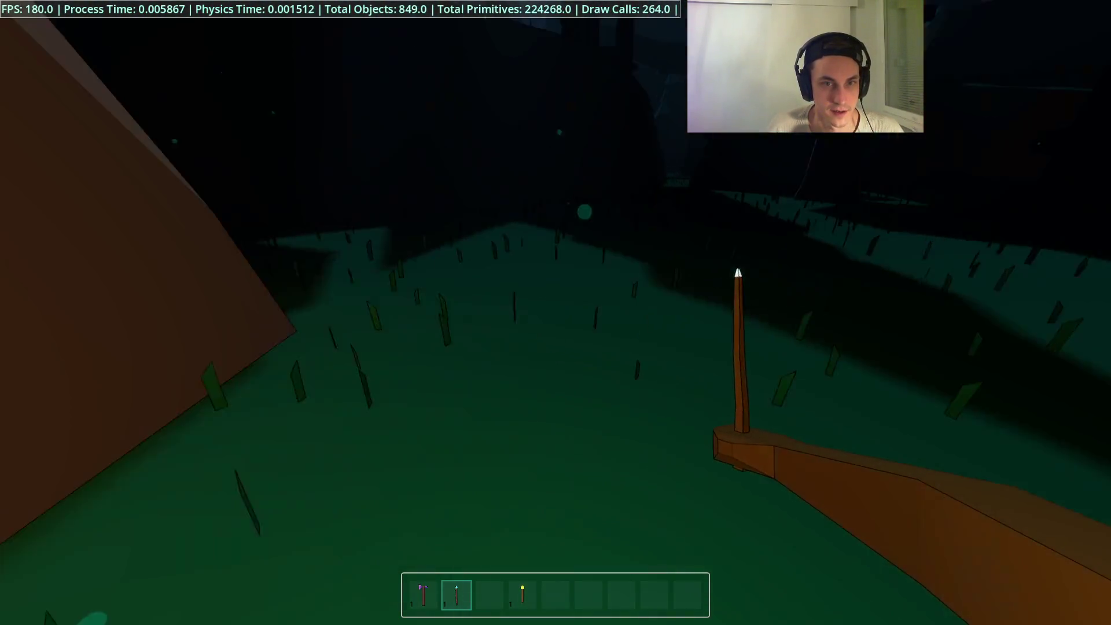
pyautogui.press('w')
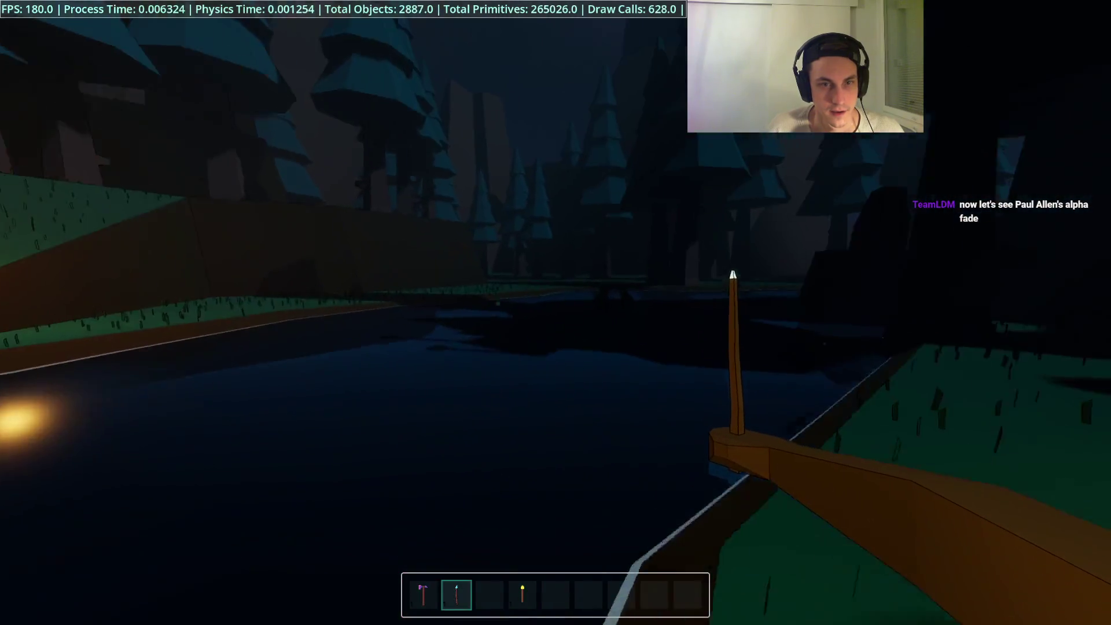
pyautogui.press('w')
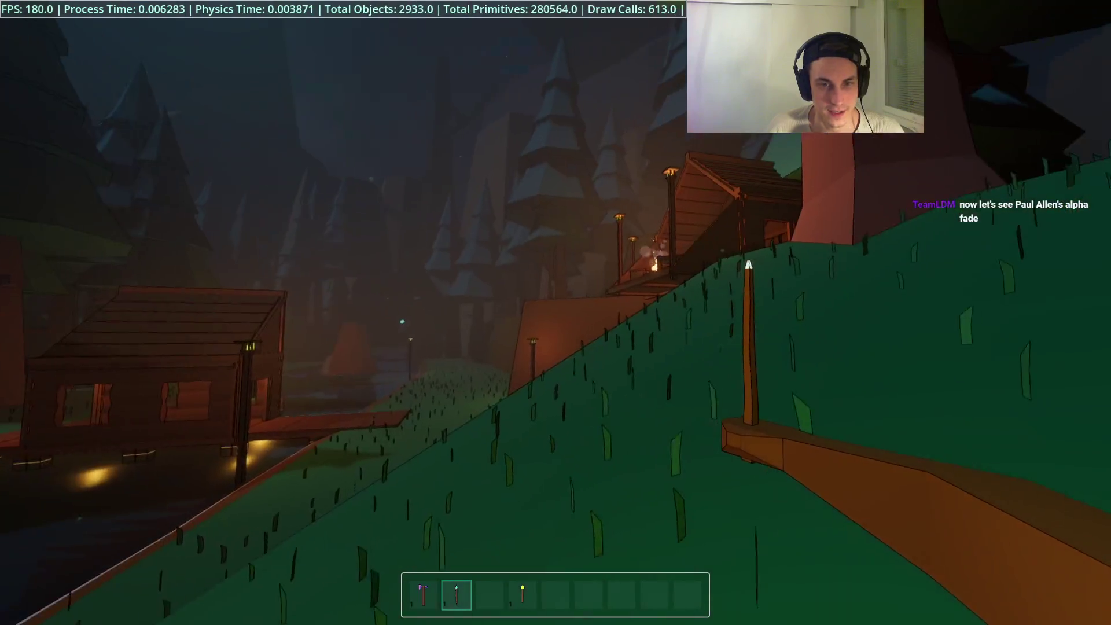
pyautogui.press('w')
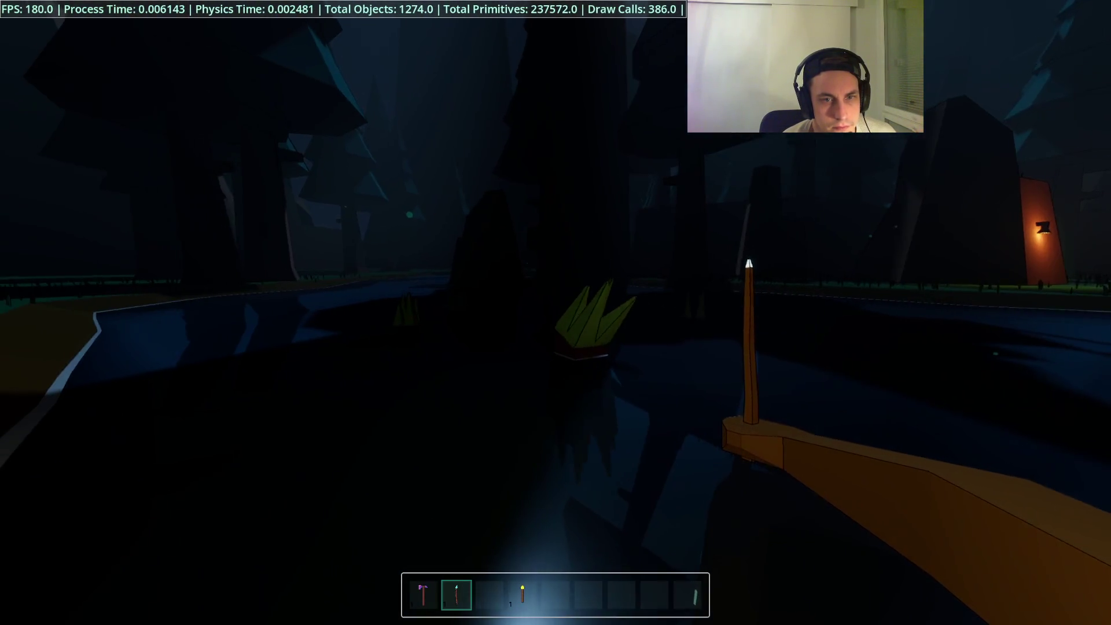
# - Walk to the spike trap with the torch, then equip the spear and attack
pyautogui.press('4')
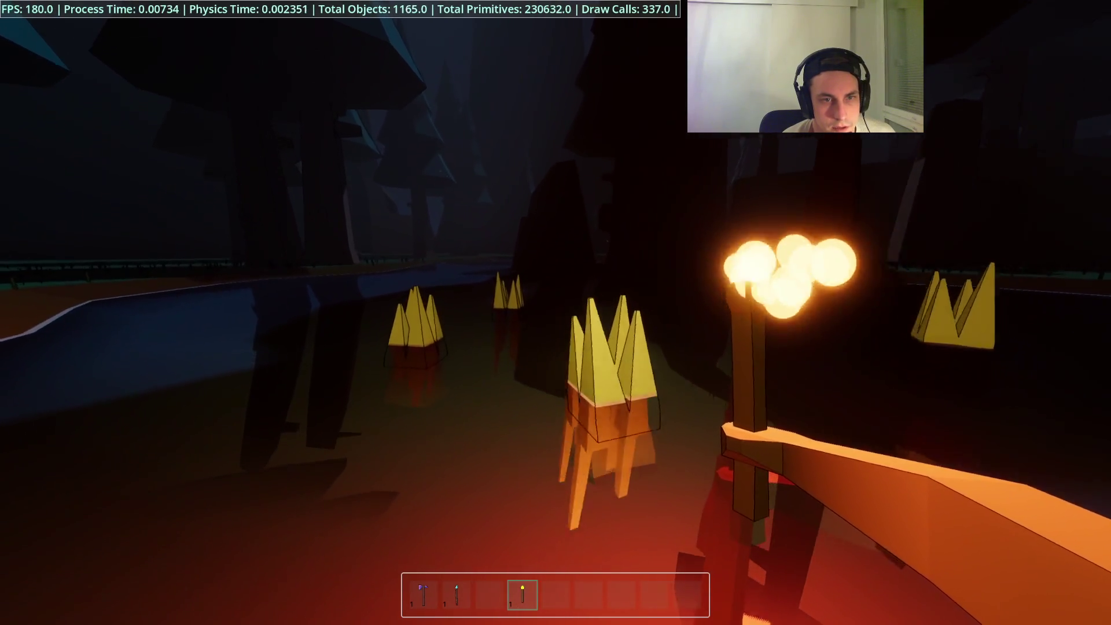
pyautogui.press('w')
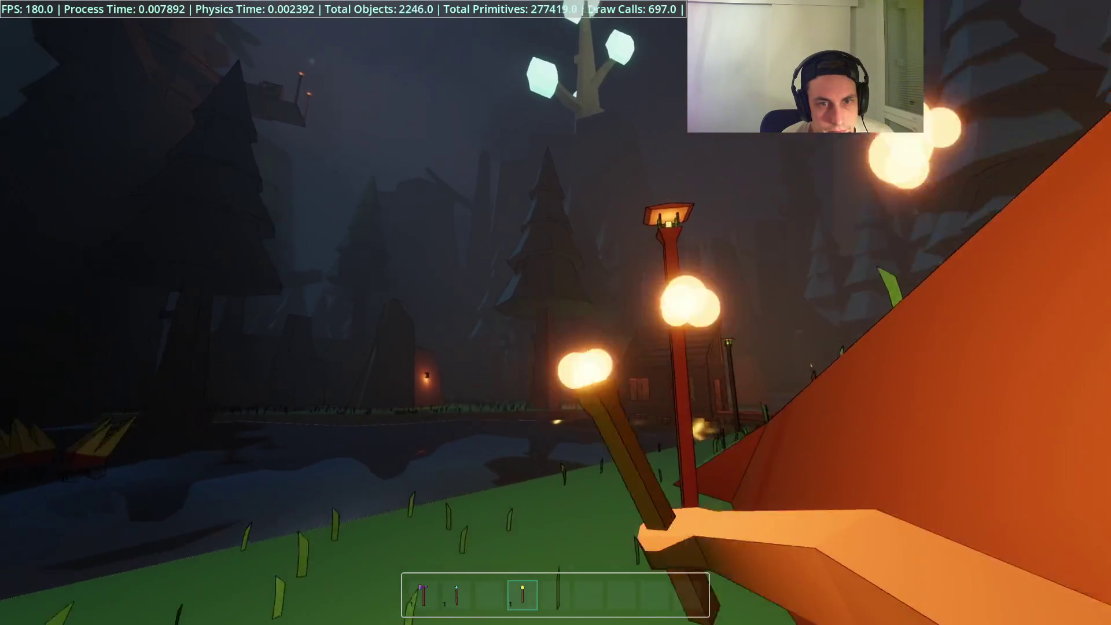
pyautogui.press('2')
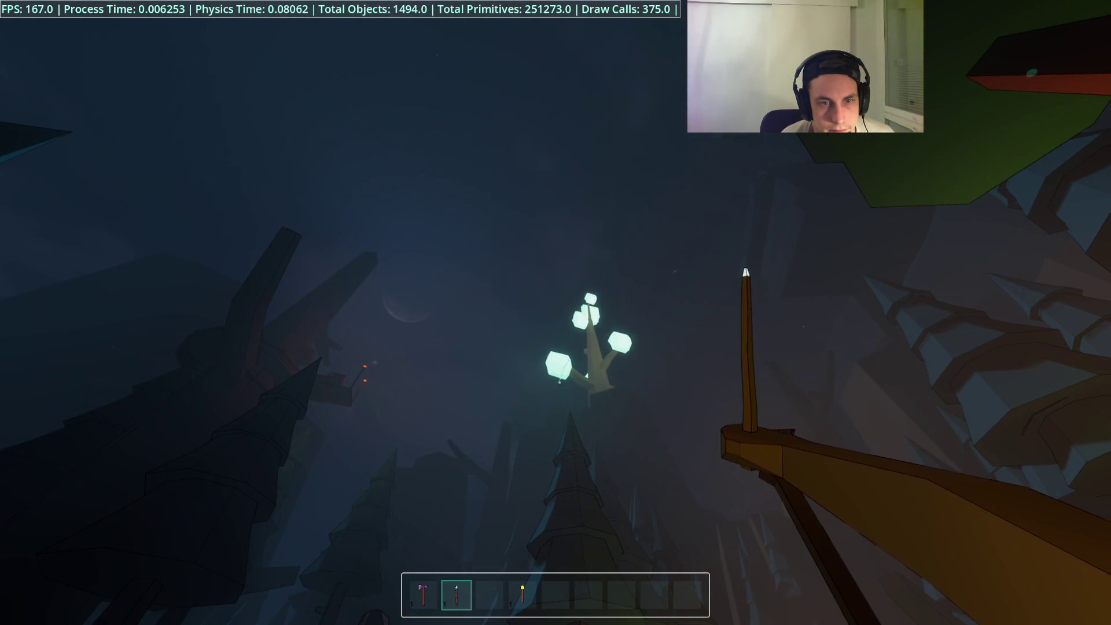
pyautogui.click(556, 312)
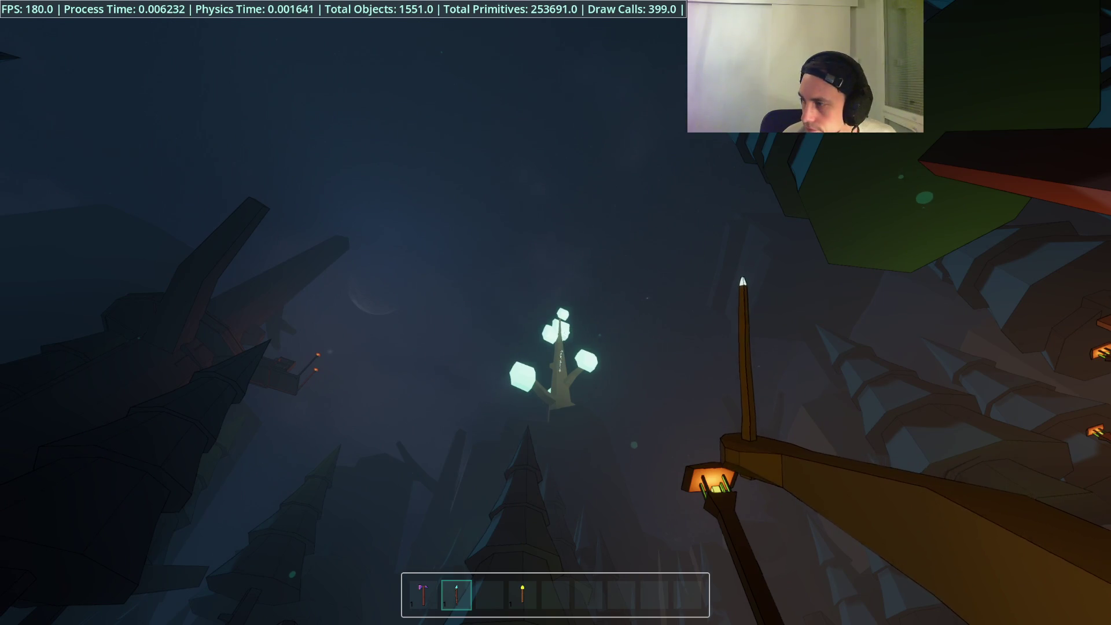
pyautogui.scroll(3, 556, 312)
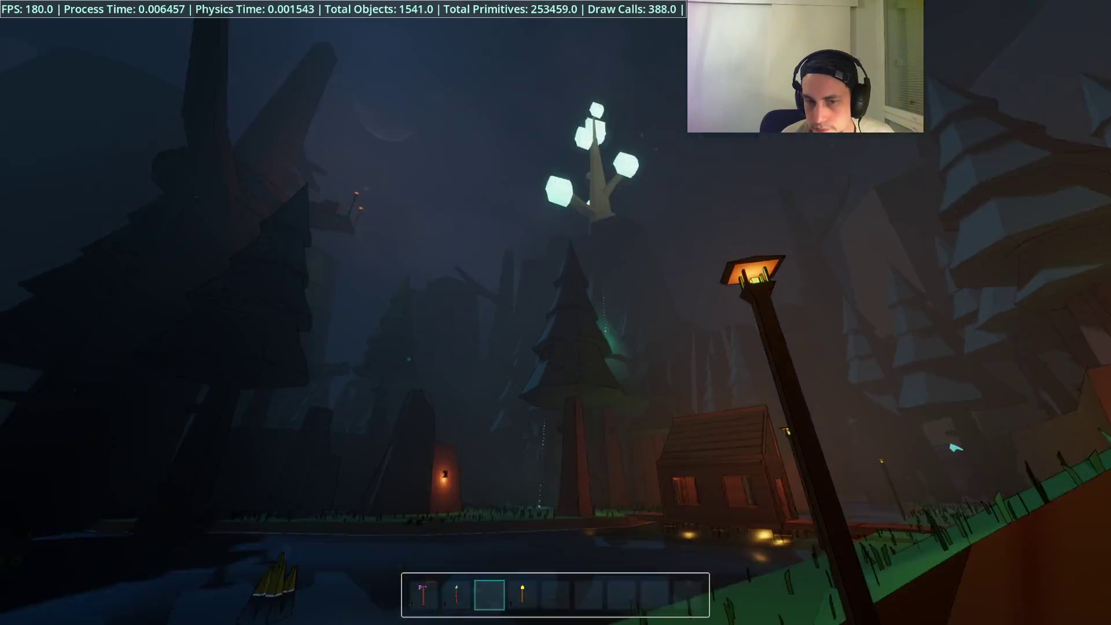
pyautogui.scroll(-1, 556, 312)
pyautogui.scroll(3, 556, 313)
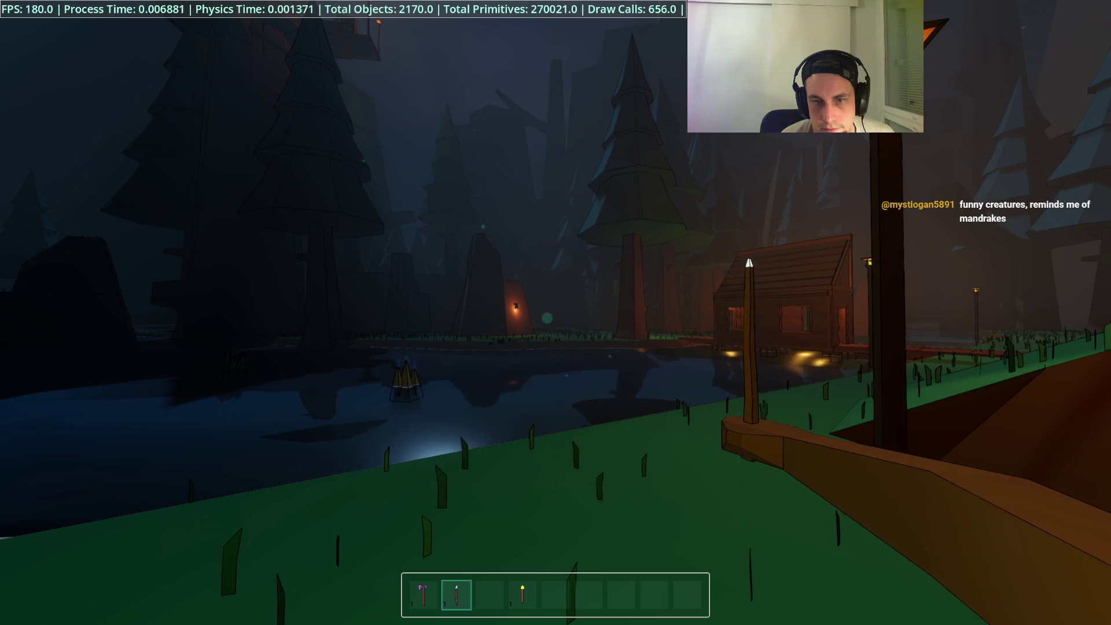
# - Walk along the riverbank and boardwalk past the cabin
pyautogui.press('w')
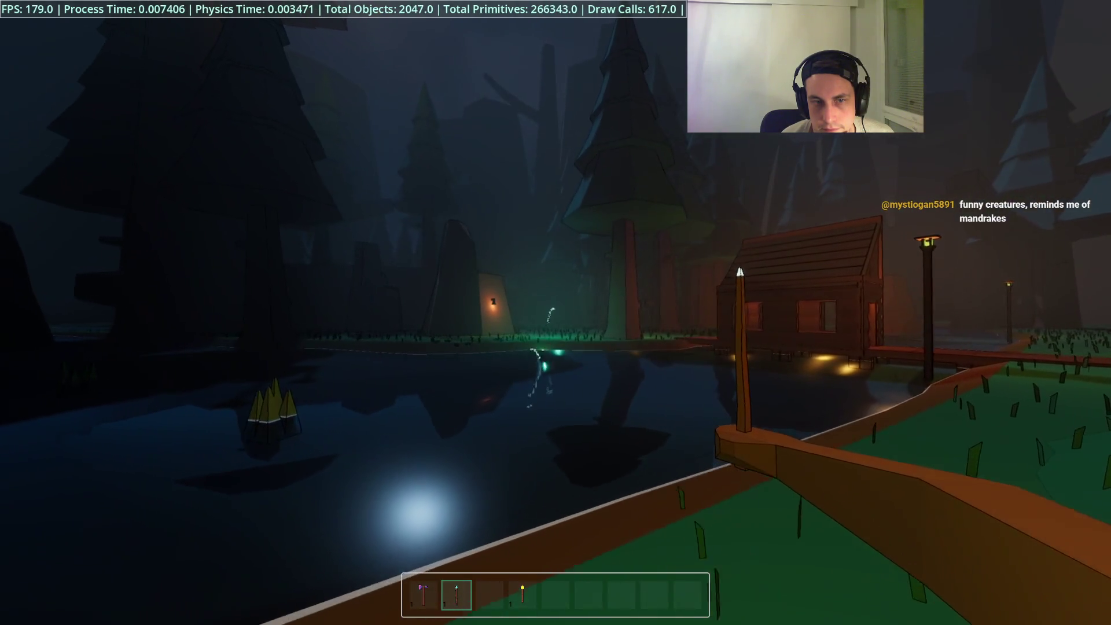
pyautogui.press('w')
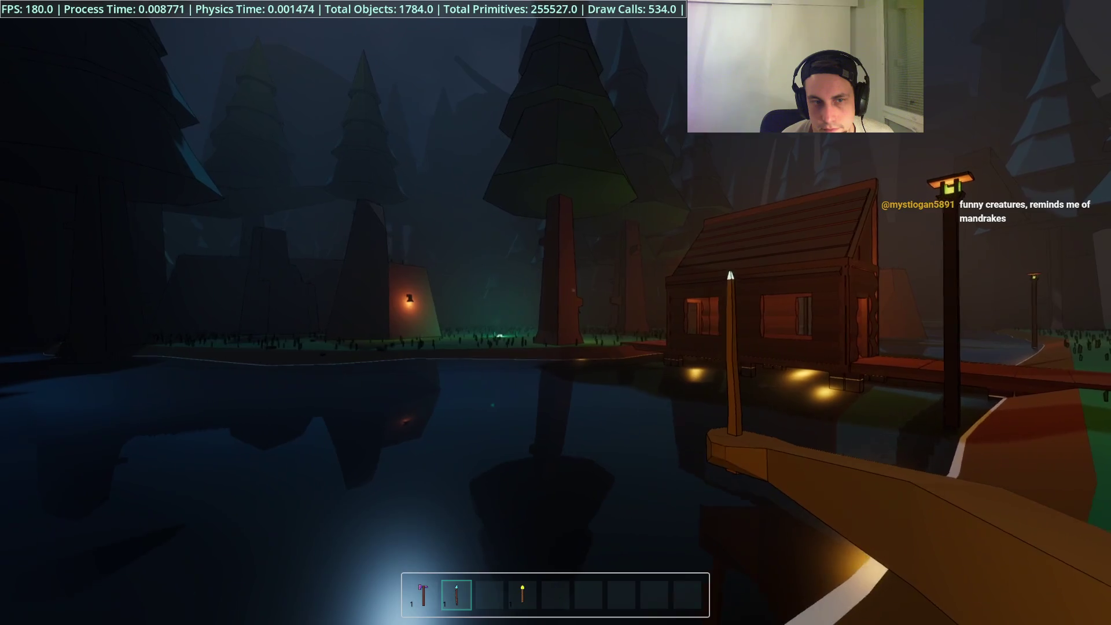
pyautogui.press('w')
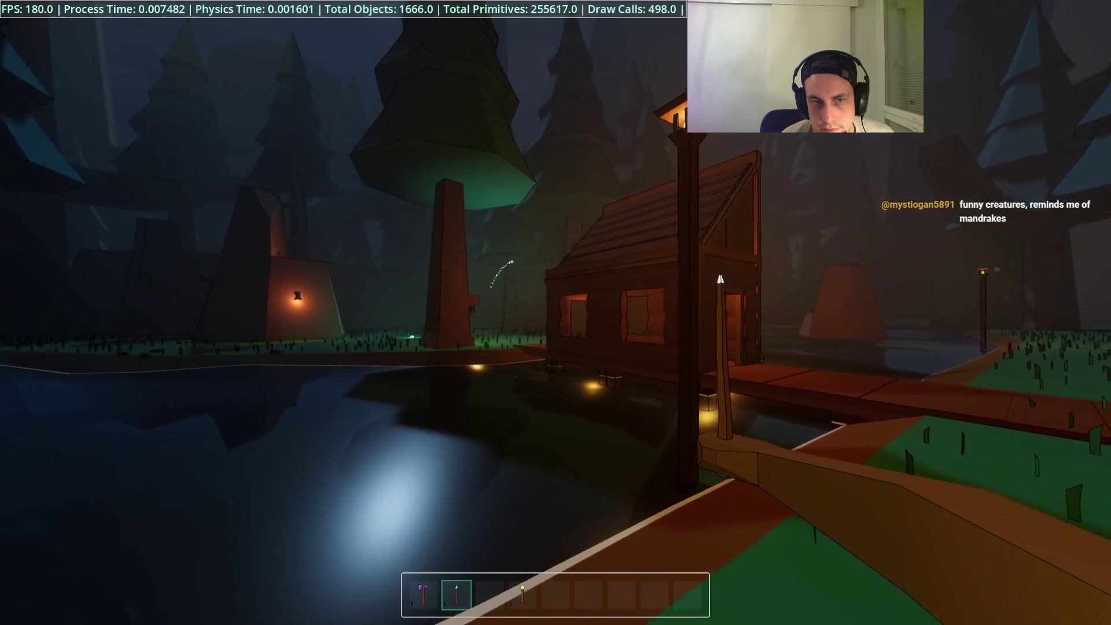
pyautogui.press('w')
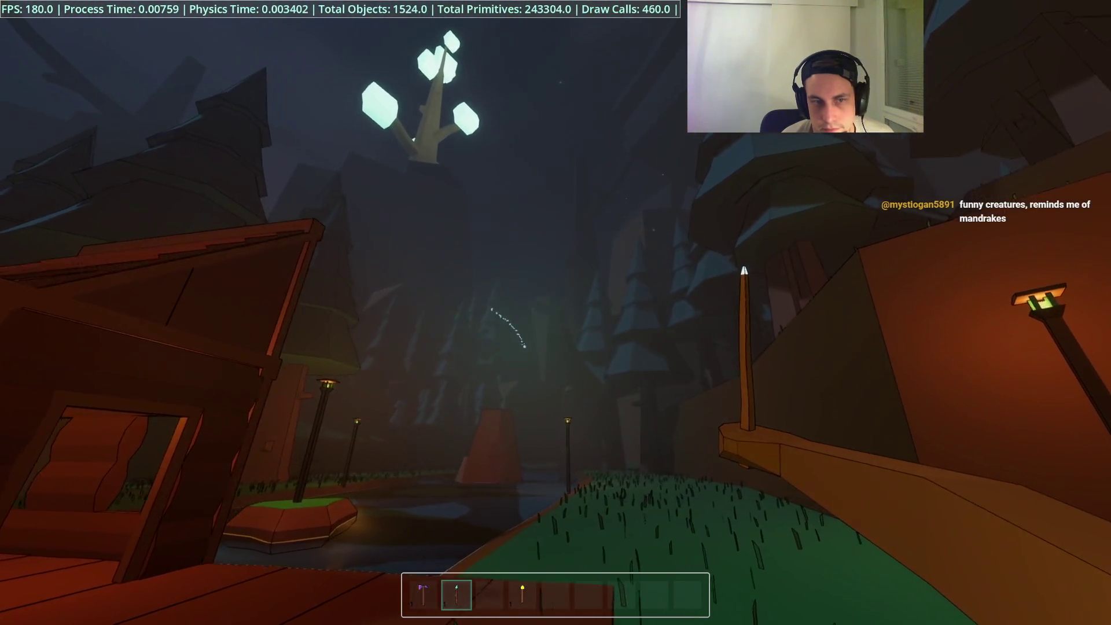
pyautogui.press('w')
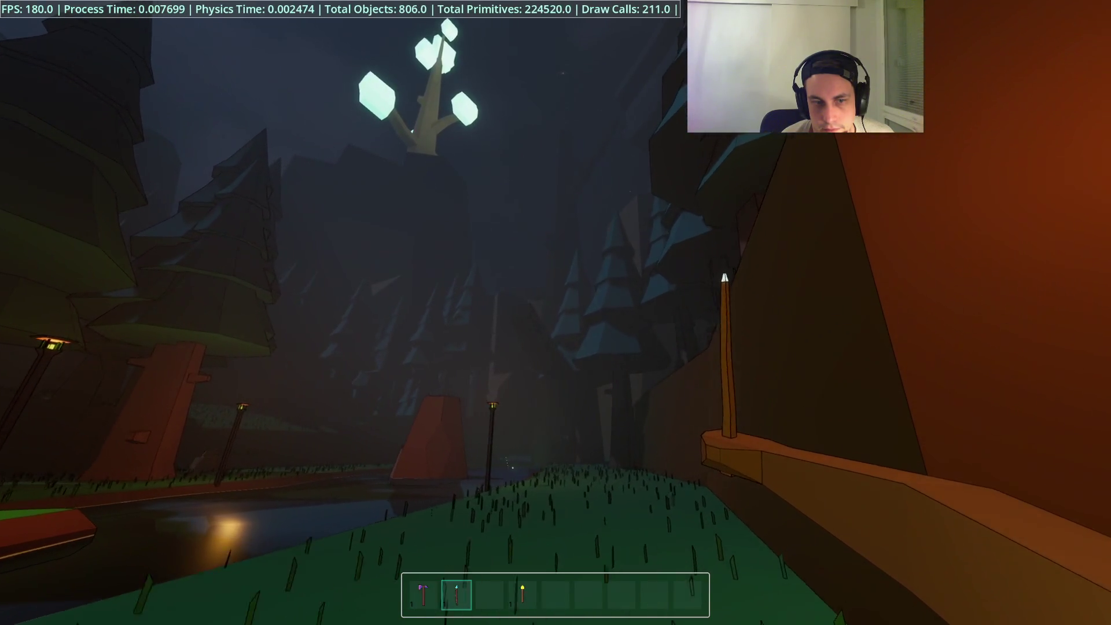
pyautogui.press('w')
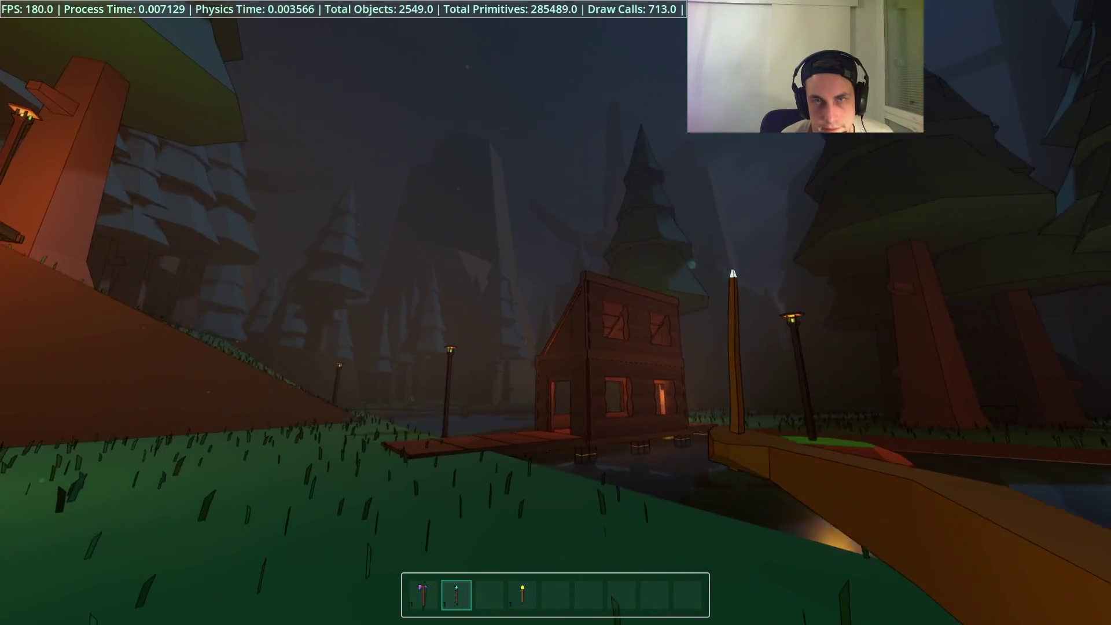
# - Turn back onto the dock at the cabin door and stop the playtest with F8
pyautogui.press('s')
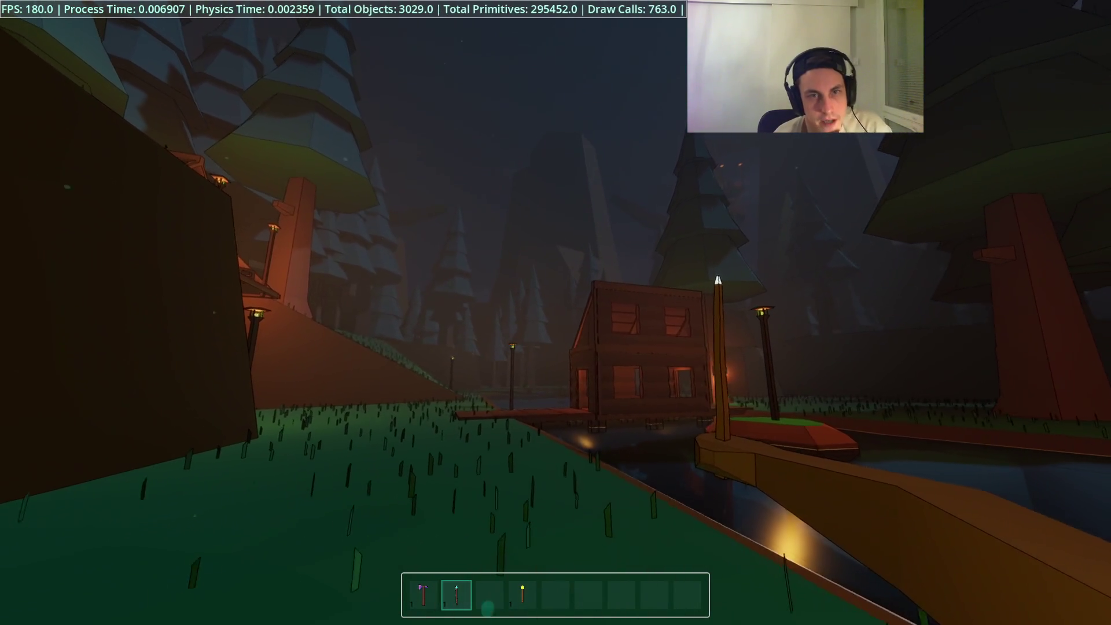
pyautogui.press('w')
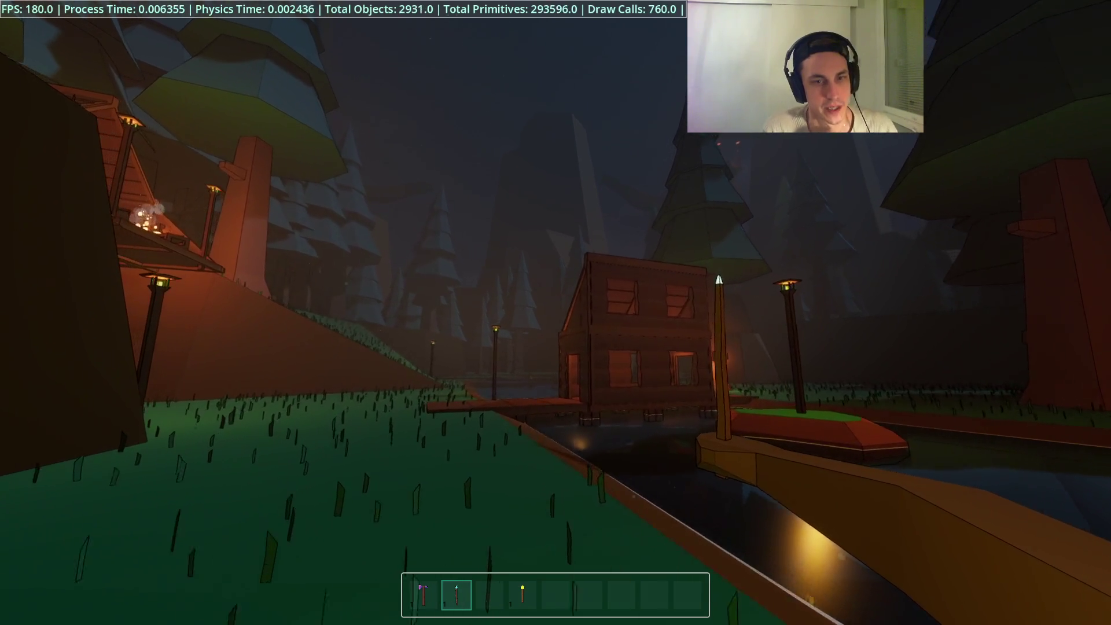
pyautogui.press('w')
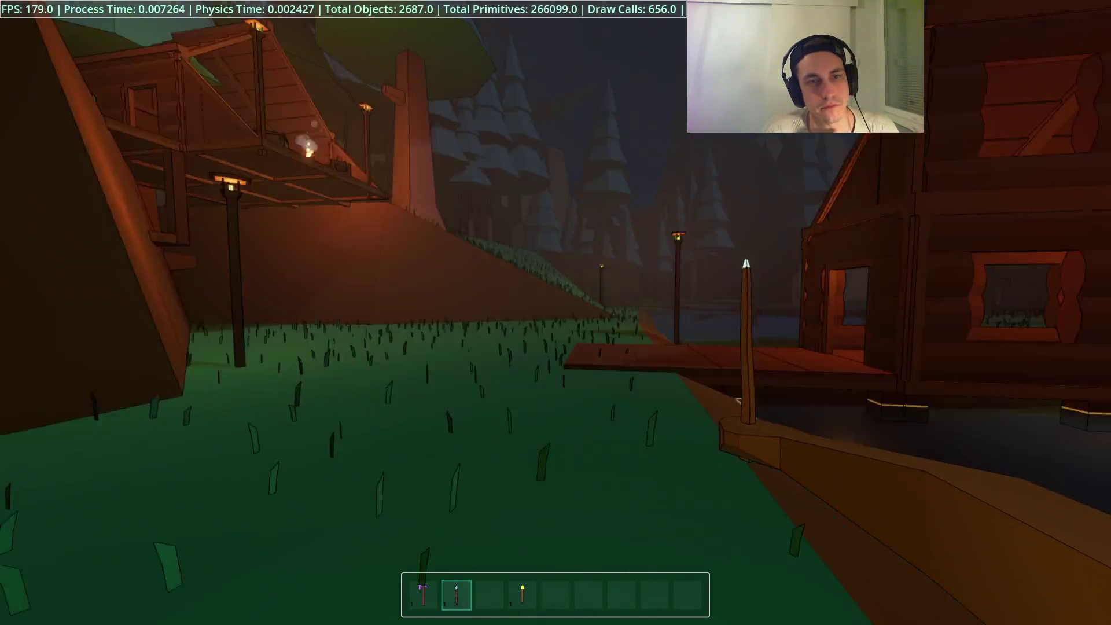
pyautogui.press('w')
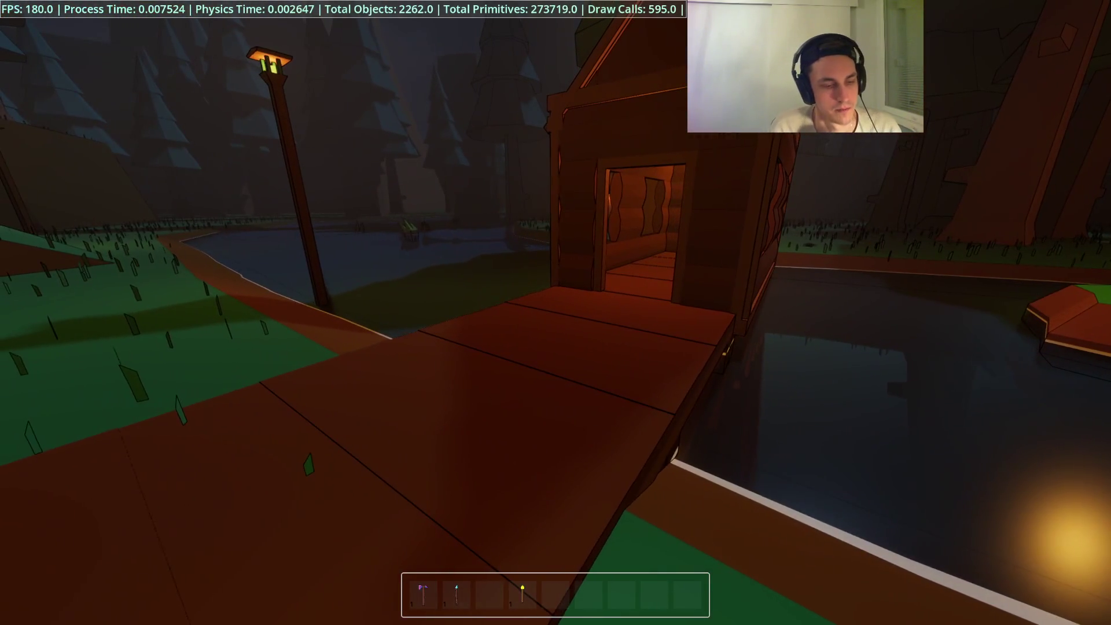
pyautogui.press('F8')
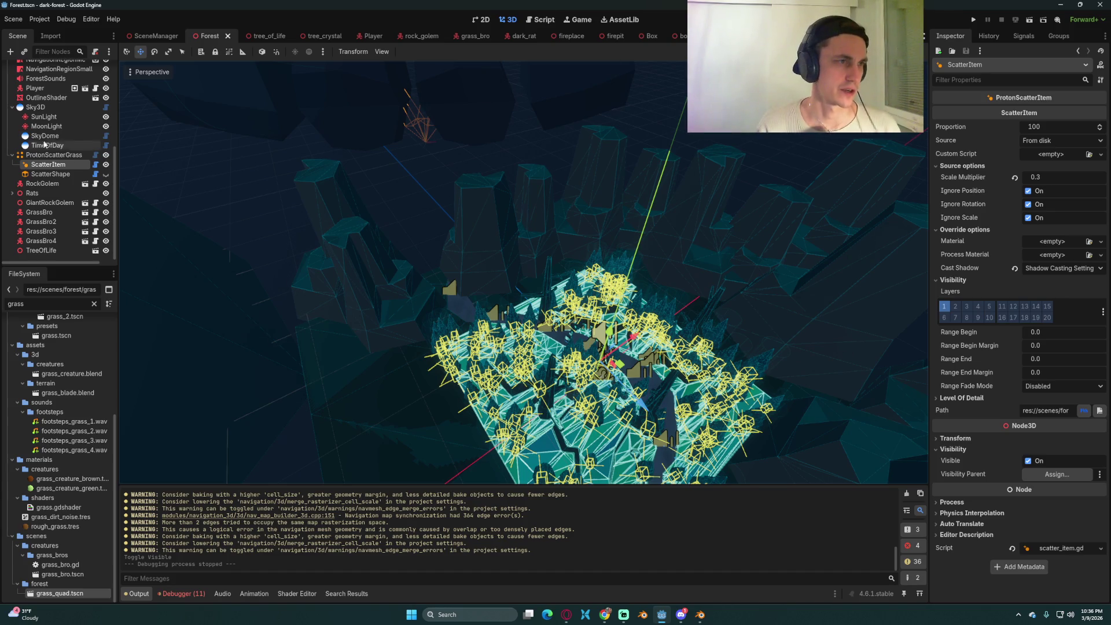
# - Inspect Sky3D's Lighting and Night settings, then select MoonLight to view its 0.178 energy
pyautogui.click(54, 106)
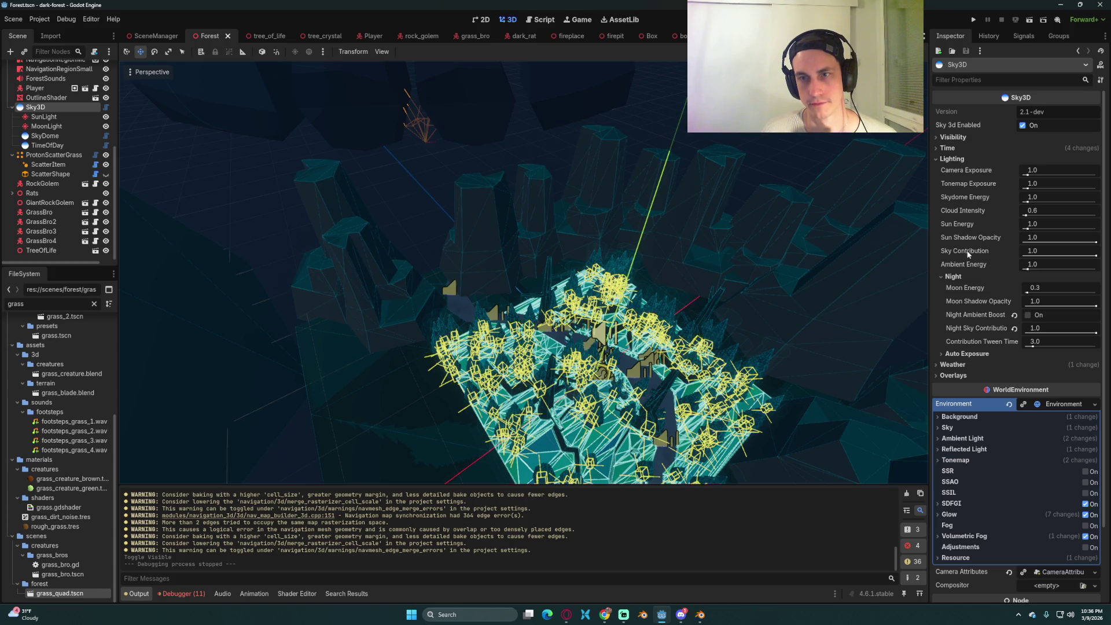
pyautogui.click(963, 277)
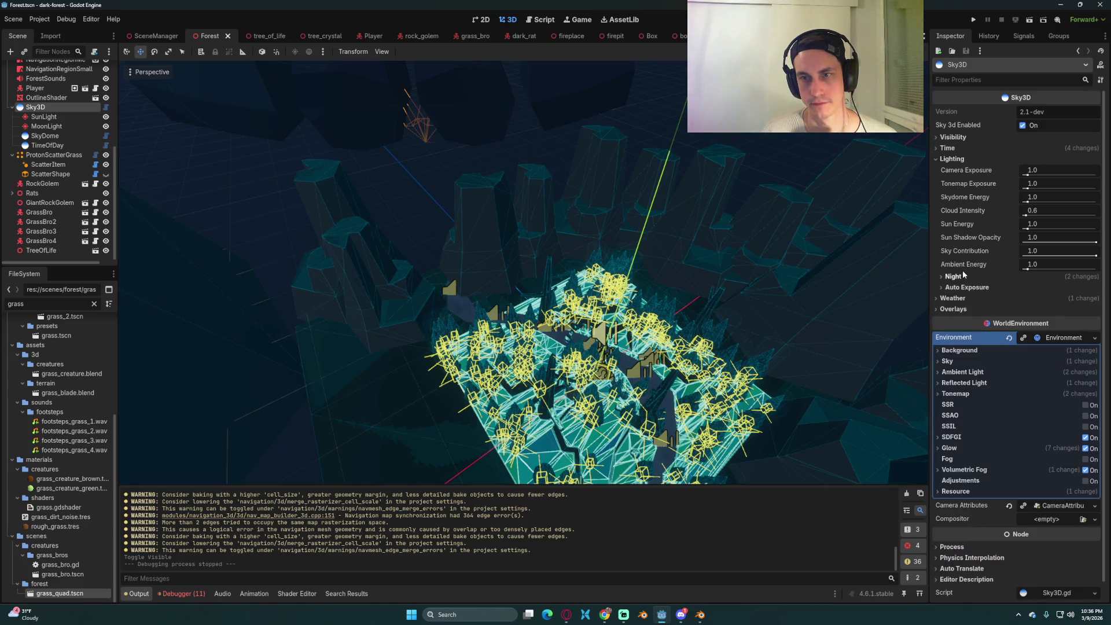
pyautogui.click(952, 159)
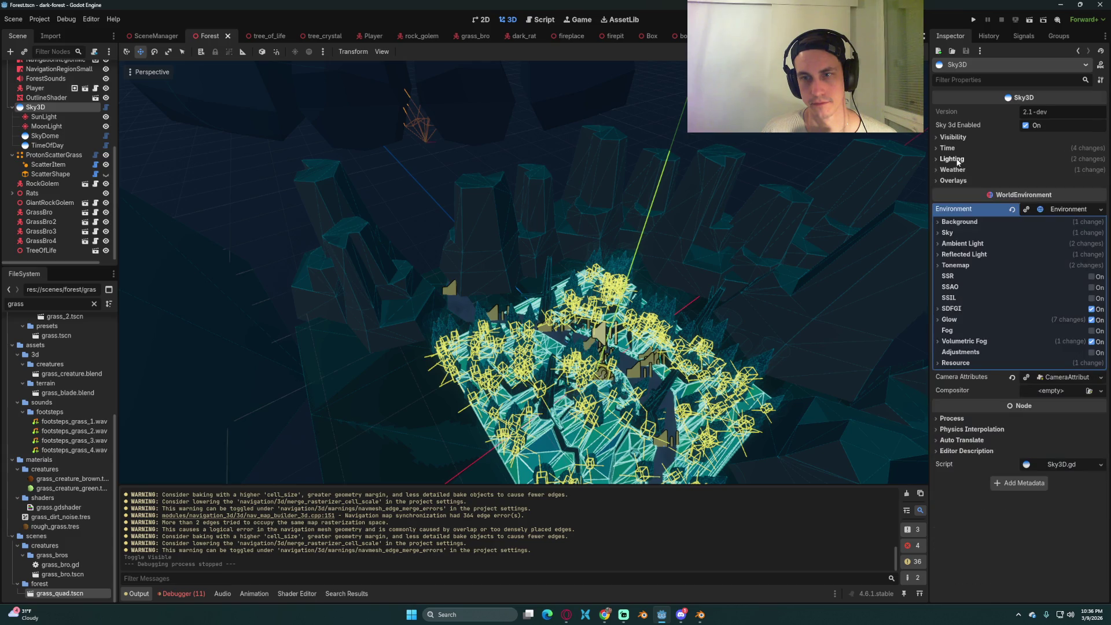
pyautogui.click(953, 160)
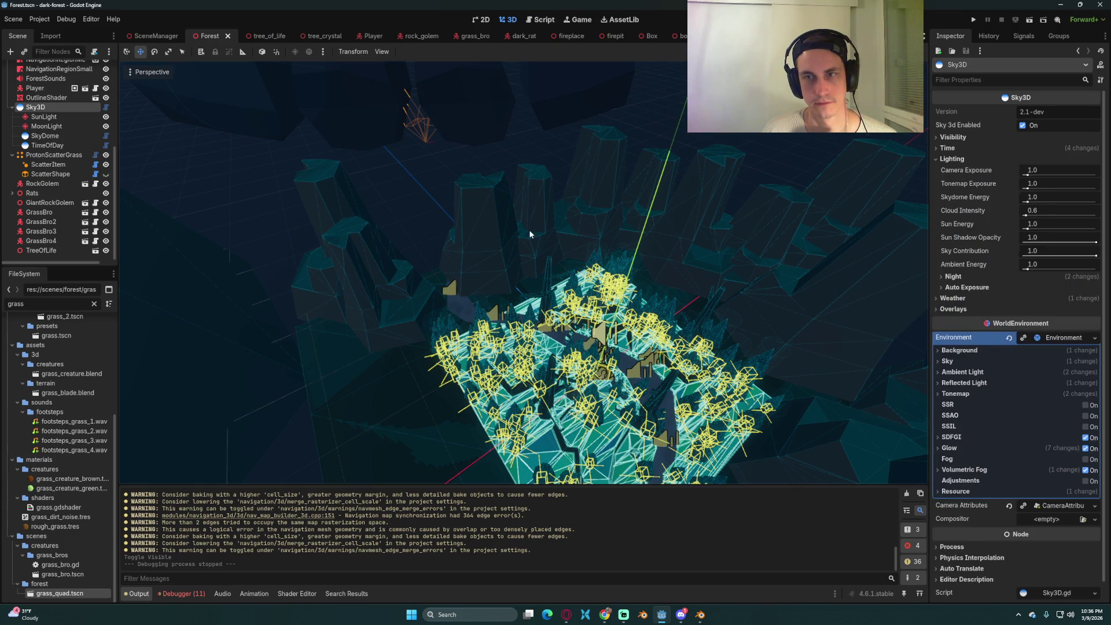
pyautogui.click(60, 126)
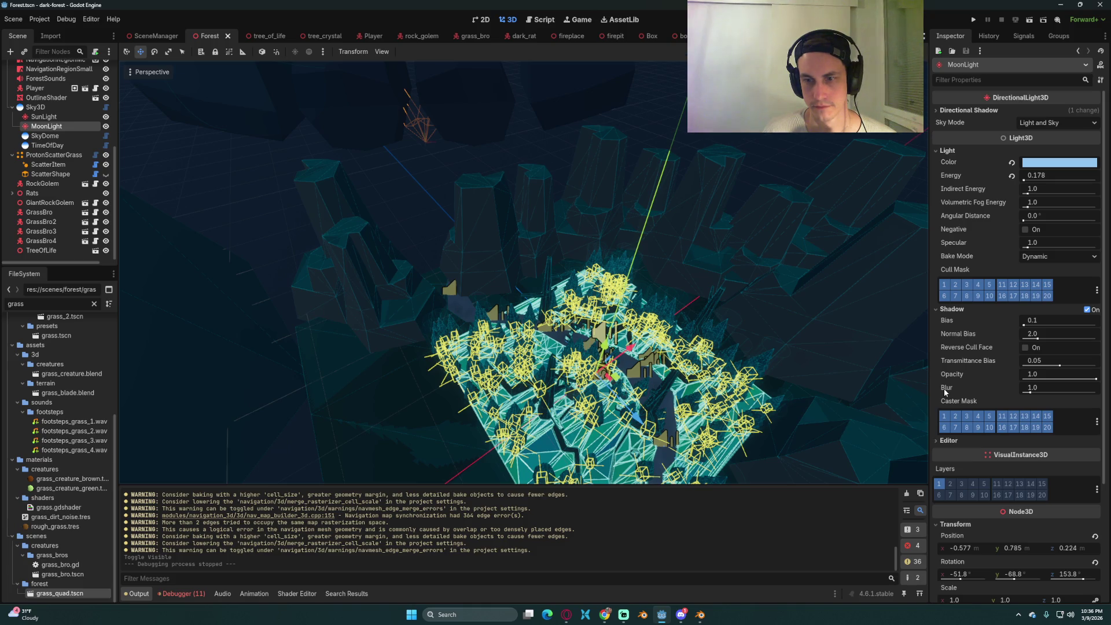
# - Review the MoonLight's shadow settings and collapse its Visibility and Transform sections
pyautogui.click(952, 310)
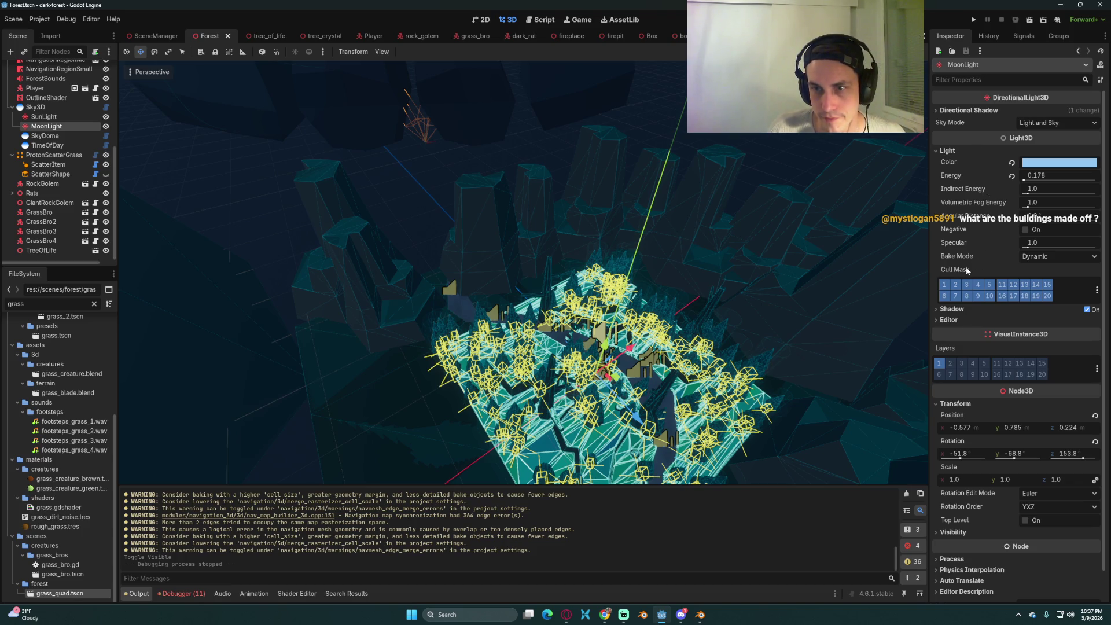
pyautogui.click(952, 309)
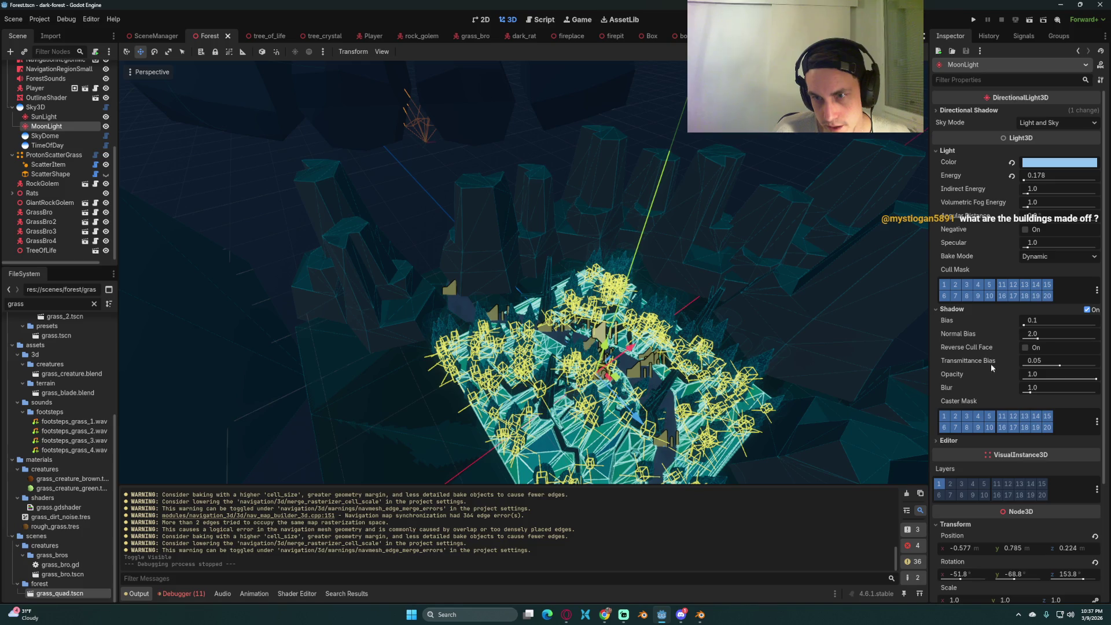
pyautogui.scroll(-5, 959, 516)
pyautogui.click(967, 501)
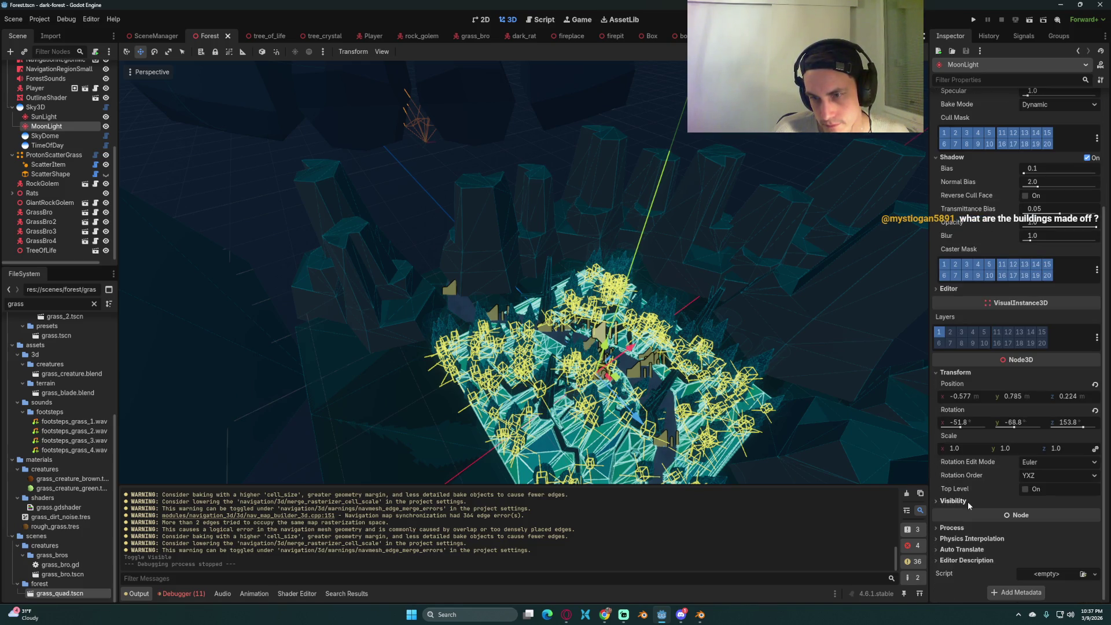
pyautogui.click(962, 372)
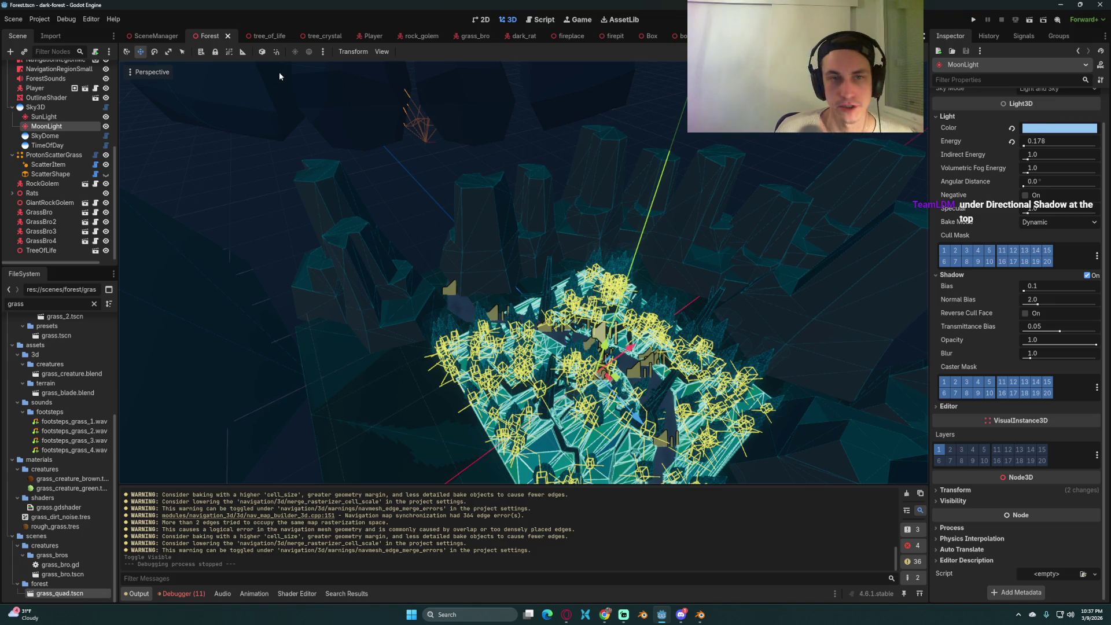
pyautogui.scroll(2, 978, 197)
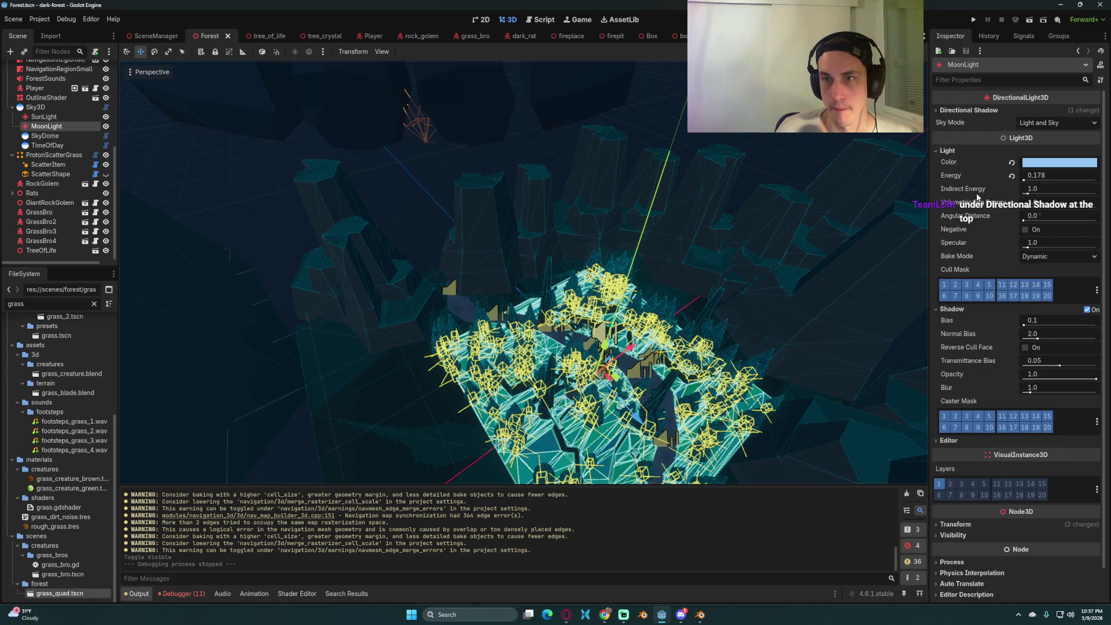
# - Set the moon's directional shadow Max Distance to 50.0, save, and relaunch the game
pyautogui.click(962, 111)
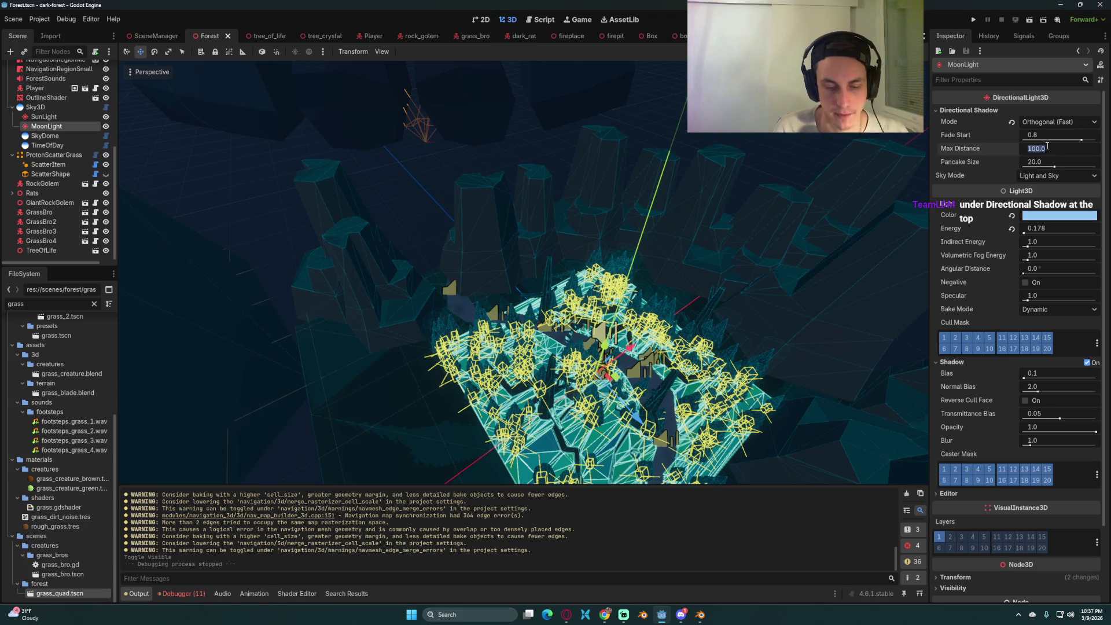
pyautogui.write('0')
pyautogui.press('Return')
pyautogui.hotkey('ctrl', 's')
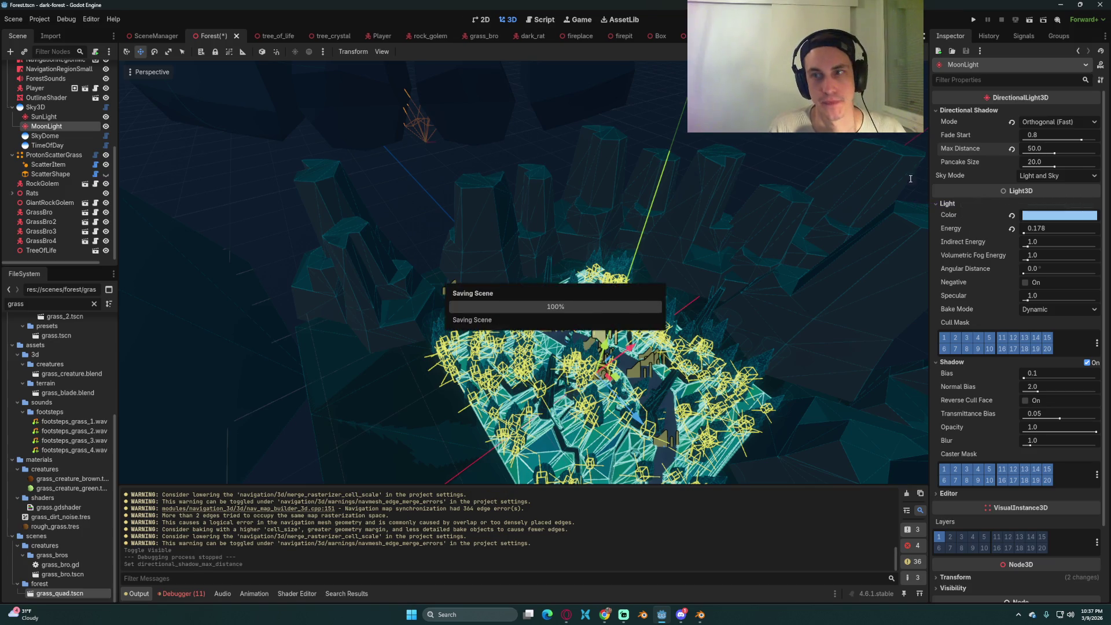
pyautogui.click(974, 20)
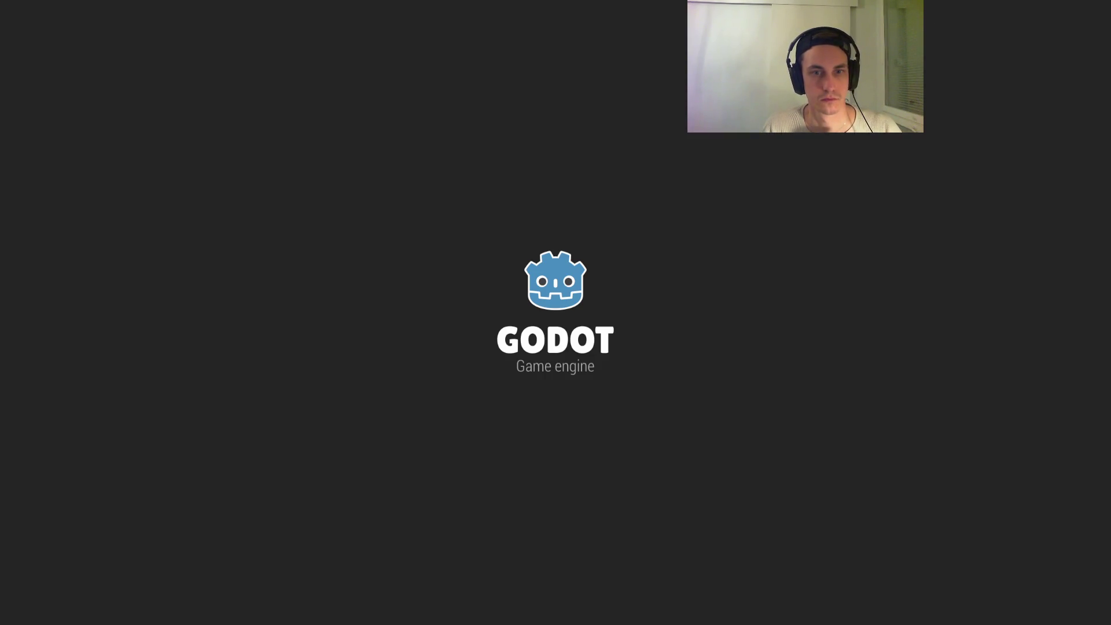
pyautogui.press('Escape')
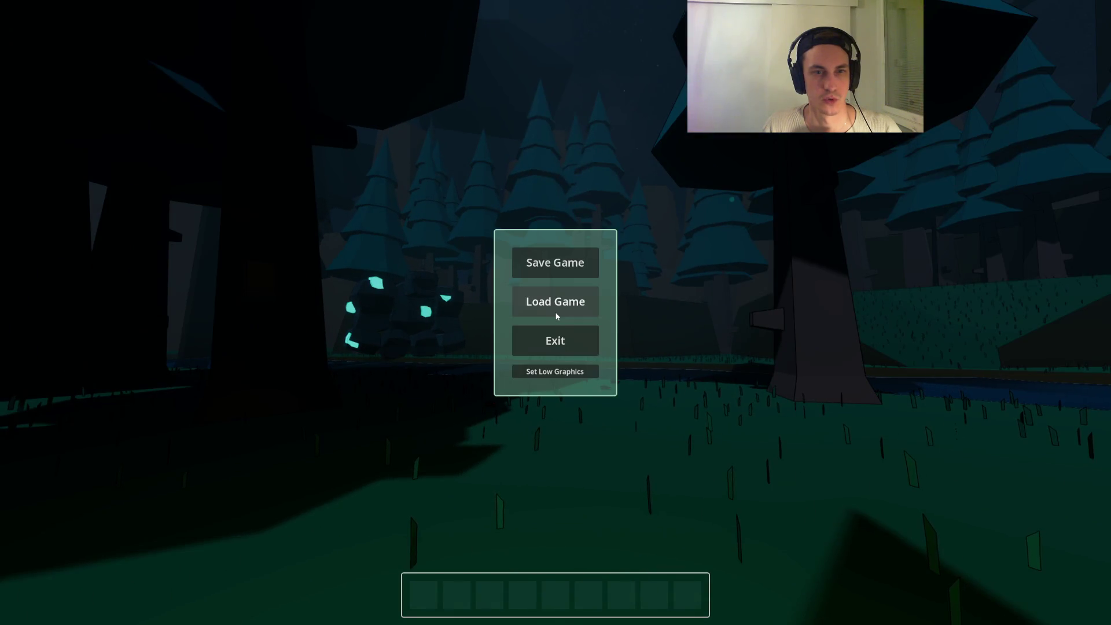
# - Load the saved game, roam the night forest by the pond, and show the F3 stats overlay
pyautogui.click(556, 314)
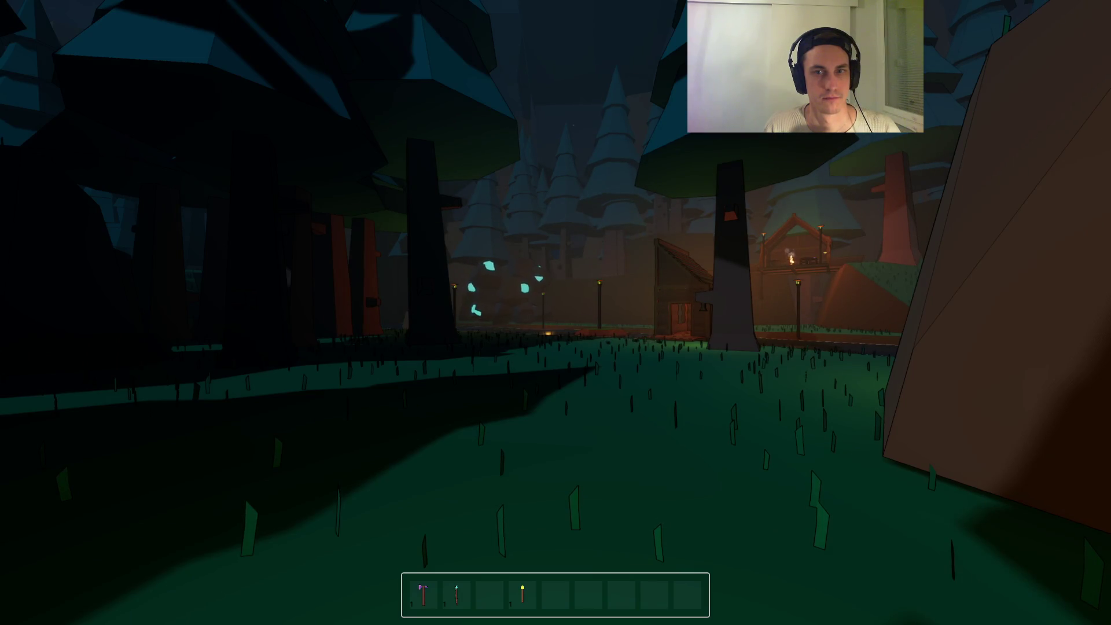
pyautogui.press('w')
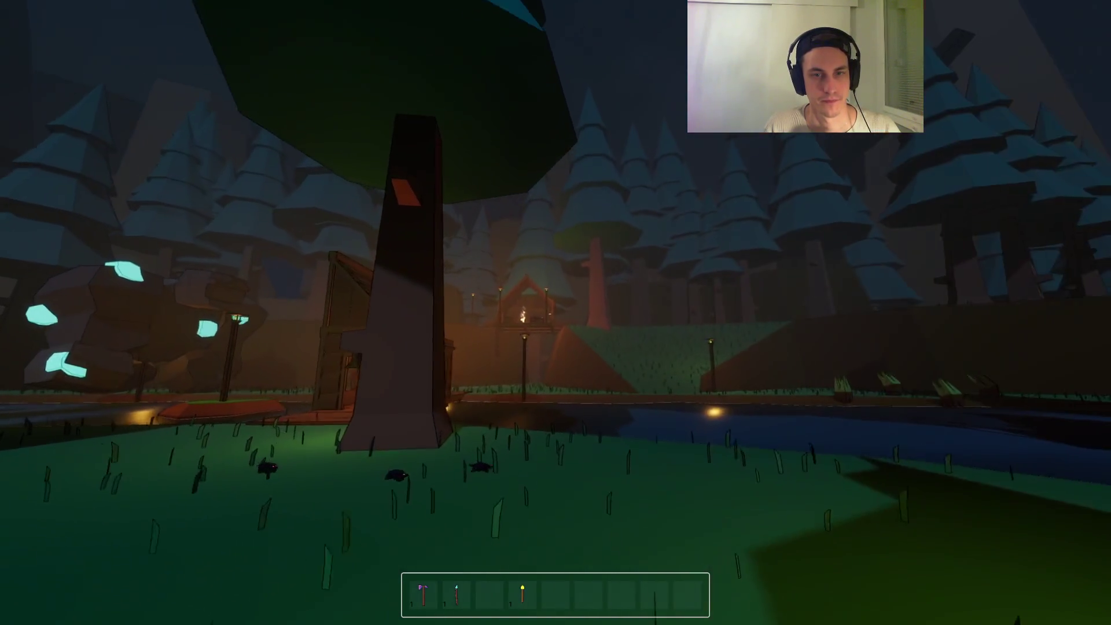
pyautogui.press('w')
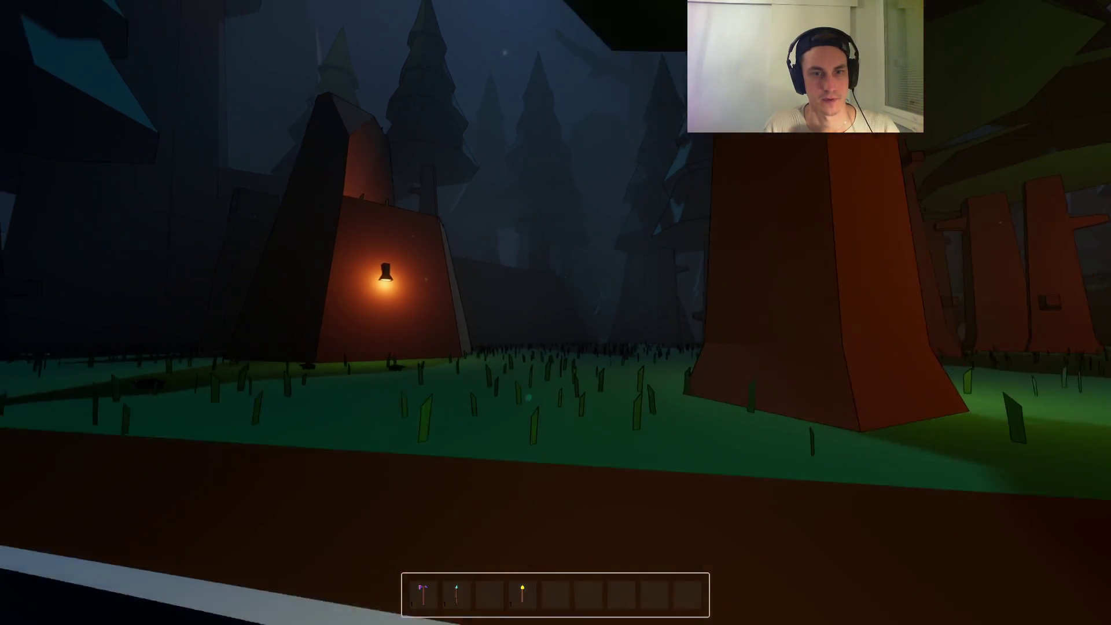
pyautogui.press('s')
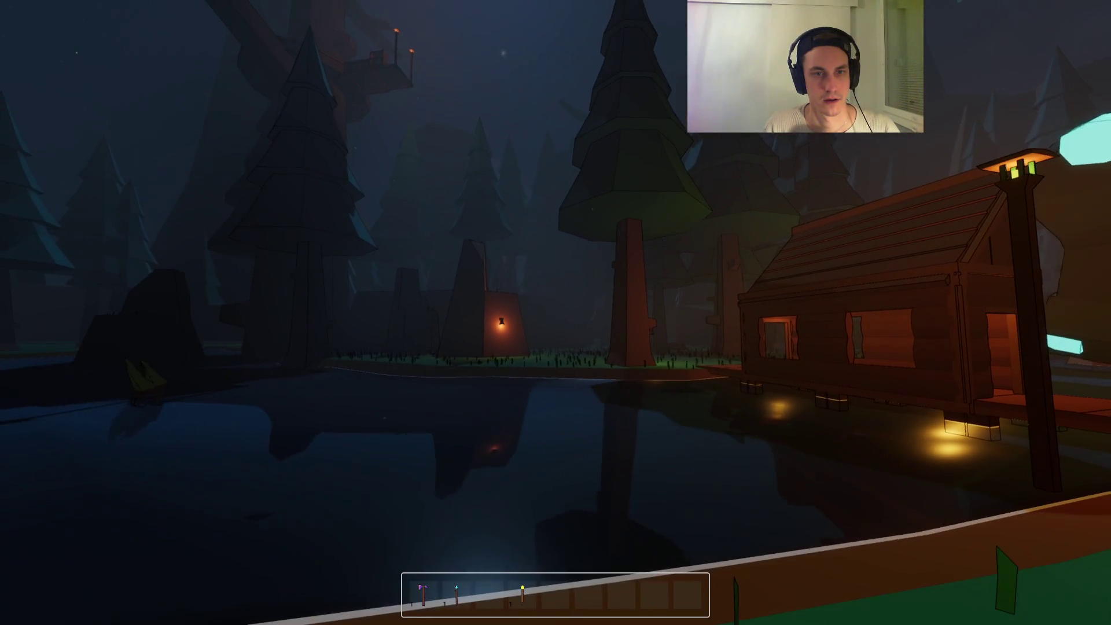
pyautogui.press('s')
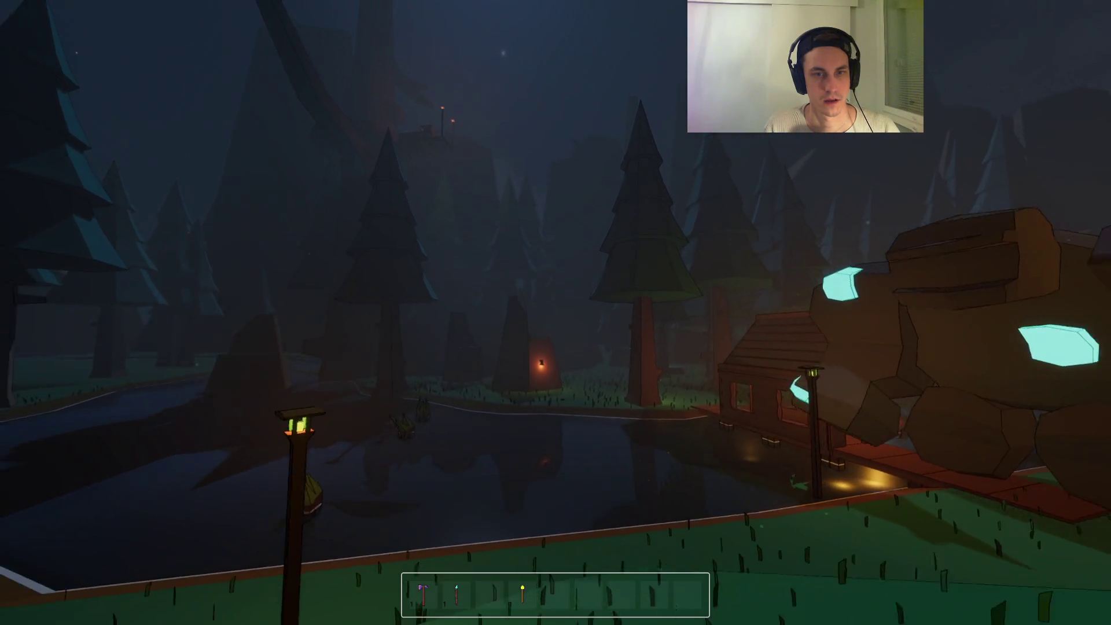
pyautogui.press('s')
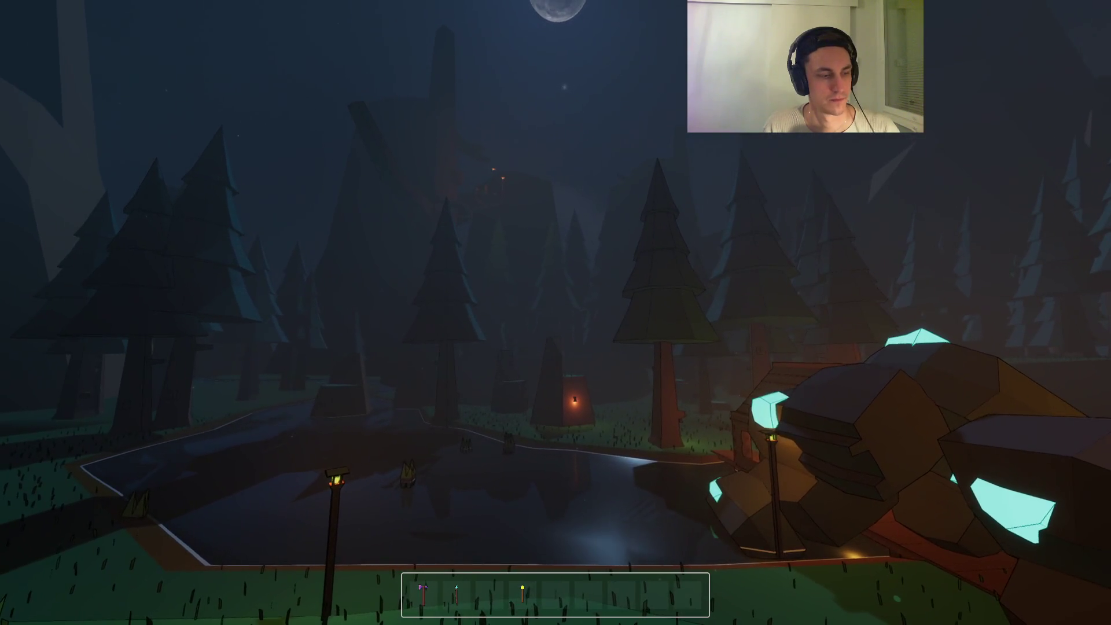
pyautogui.press('F3')
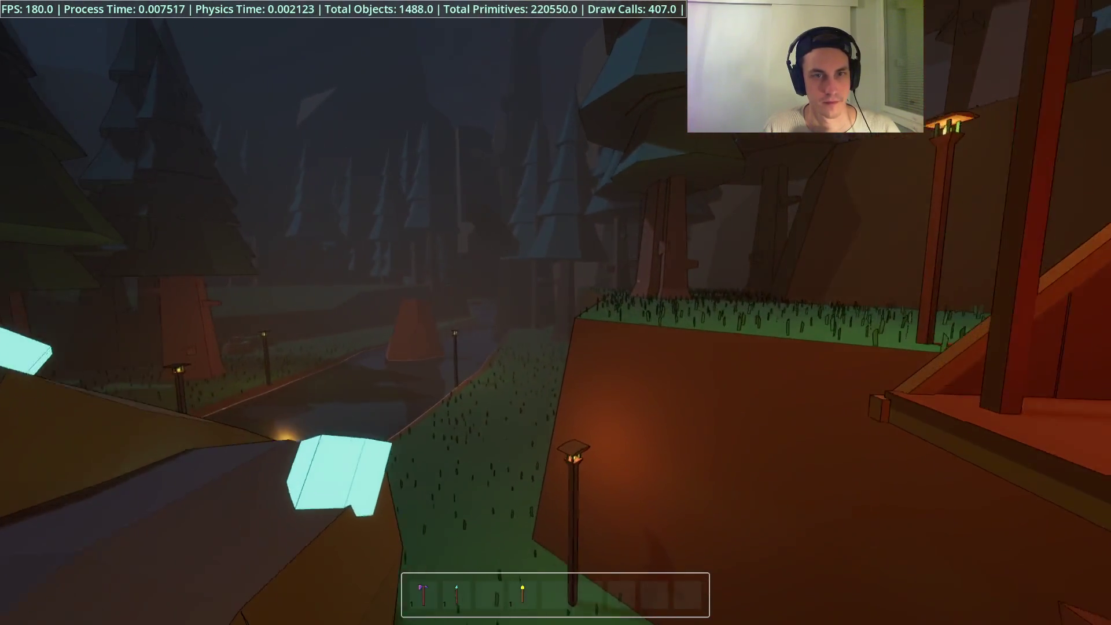
pyautogui.press('w')
pyautogui.press('w')
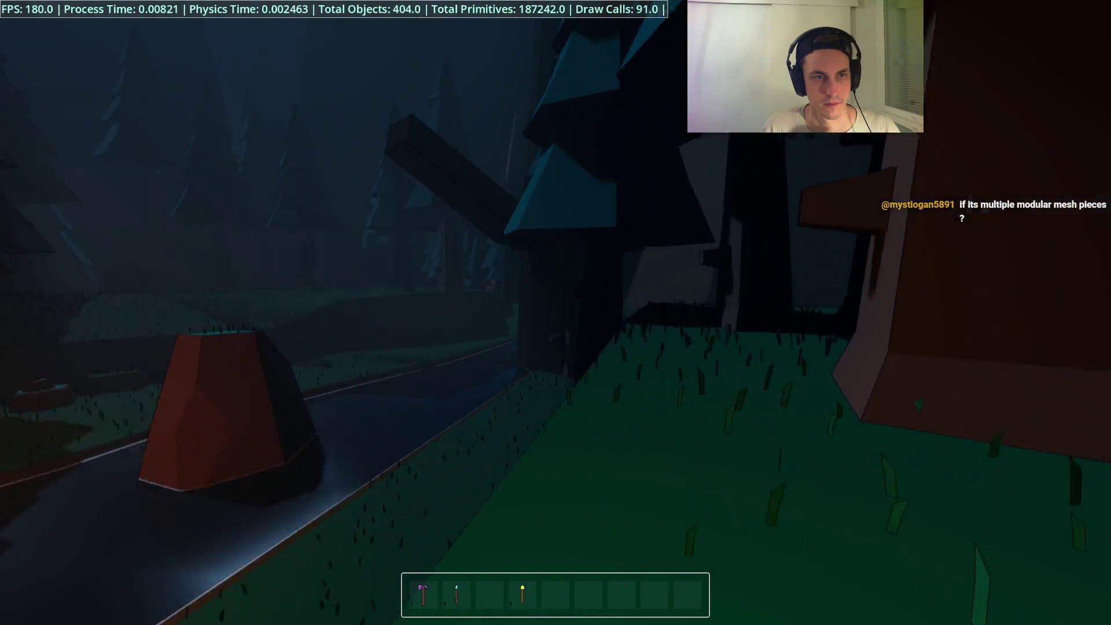
# - Walk up to the glowing crystal rocks at the water's edge beside the cabin
pyautogui.moveTo(556, 313)
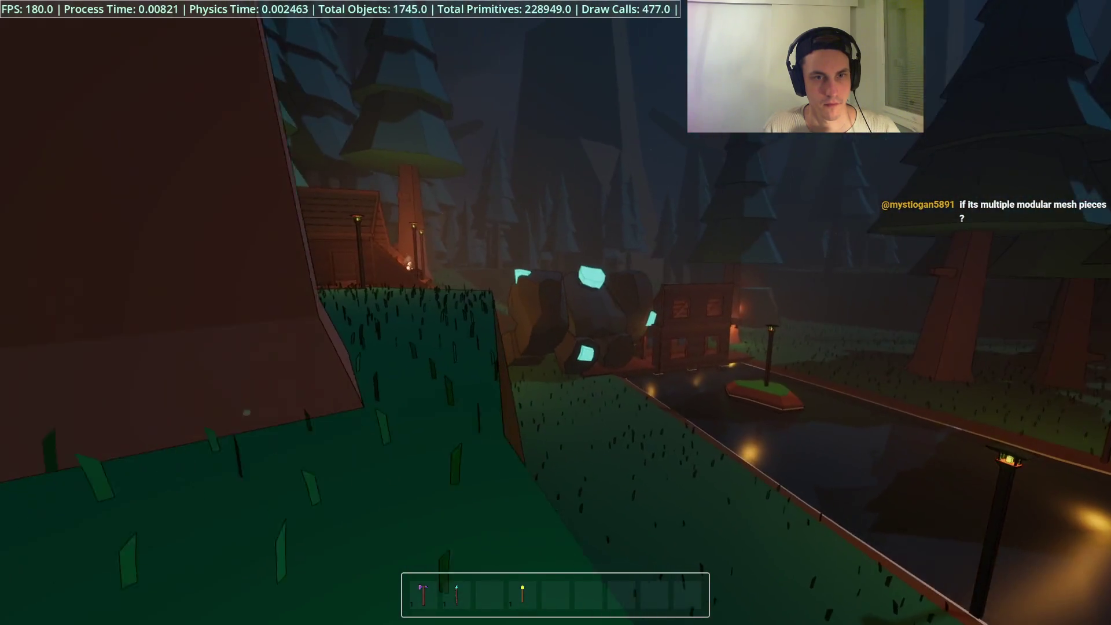
pyautogui.press('s')
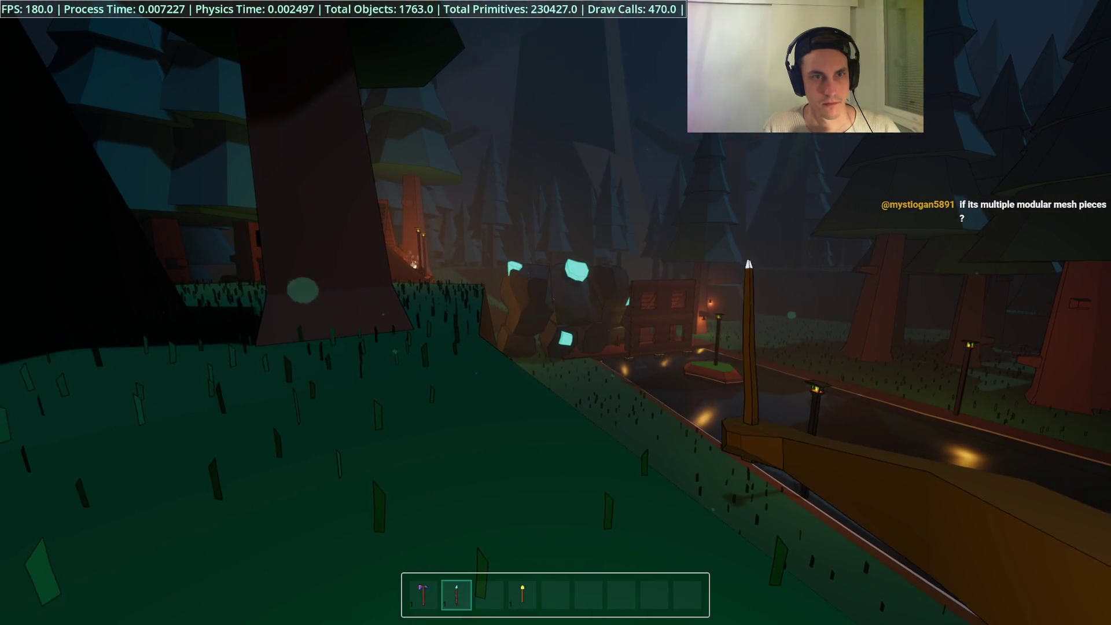
pyautogui.press('w')
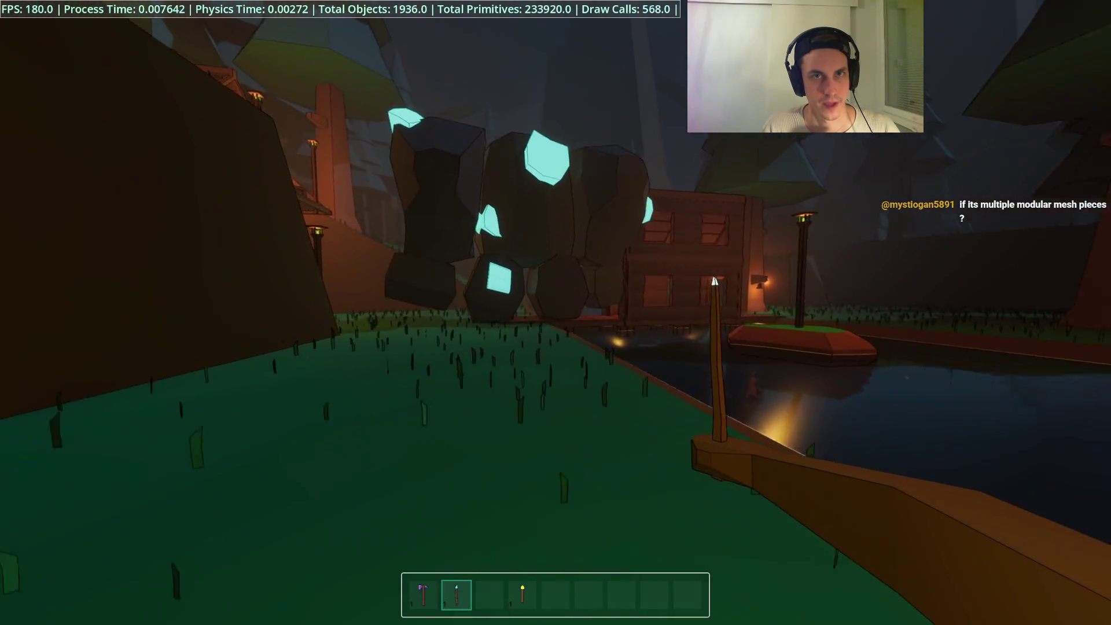
pyautogui.press('w')
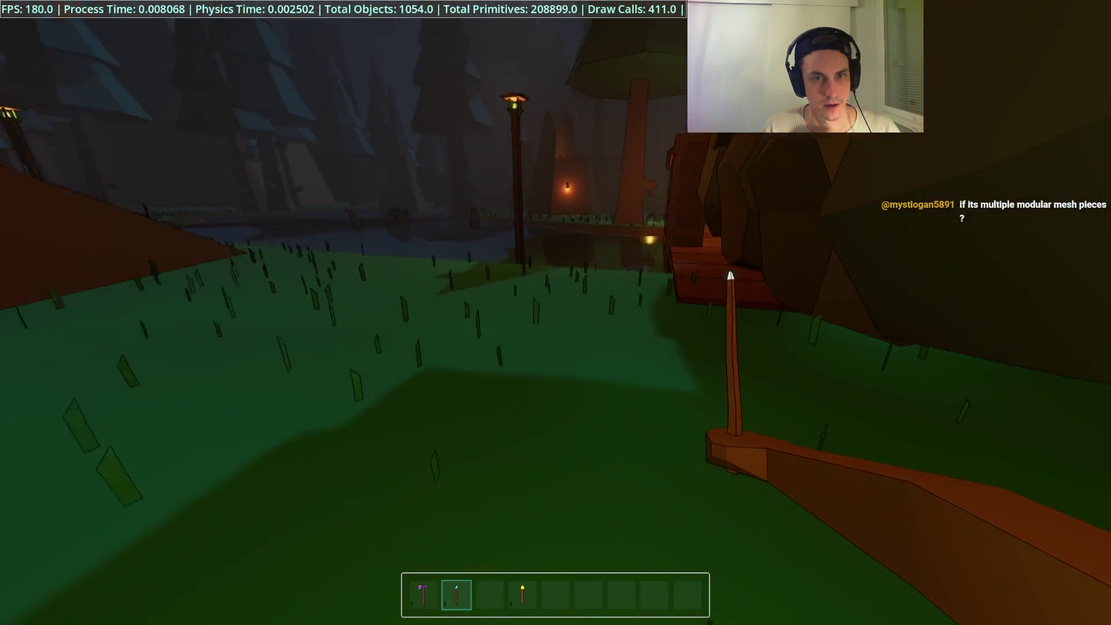
pyautogui.press('w')
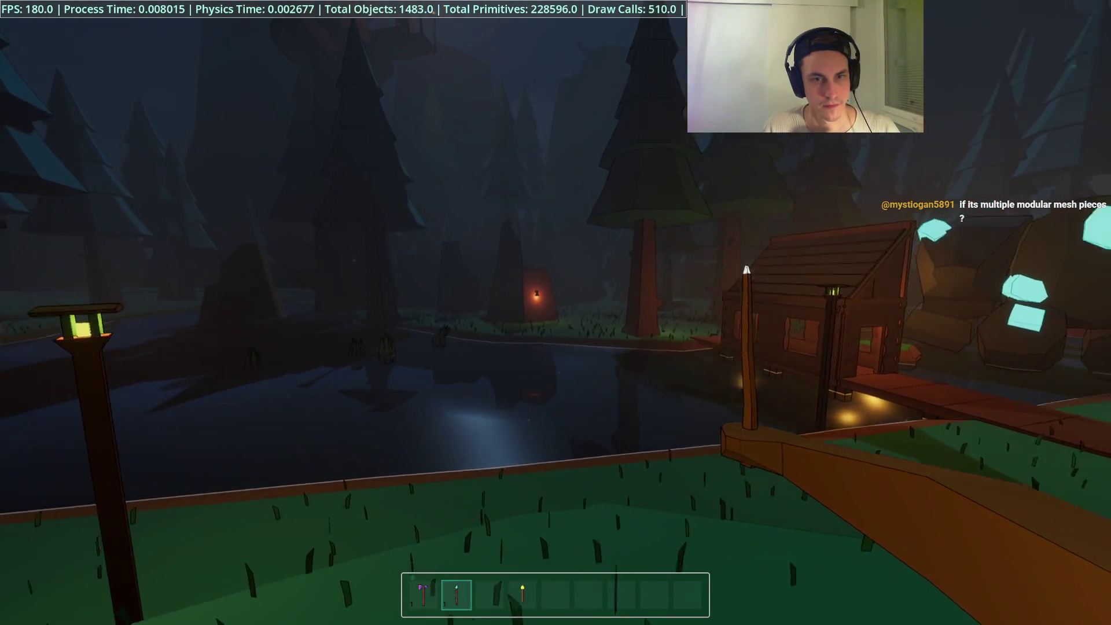
pyautogui.press('s')
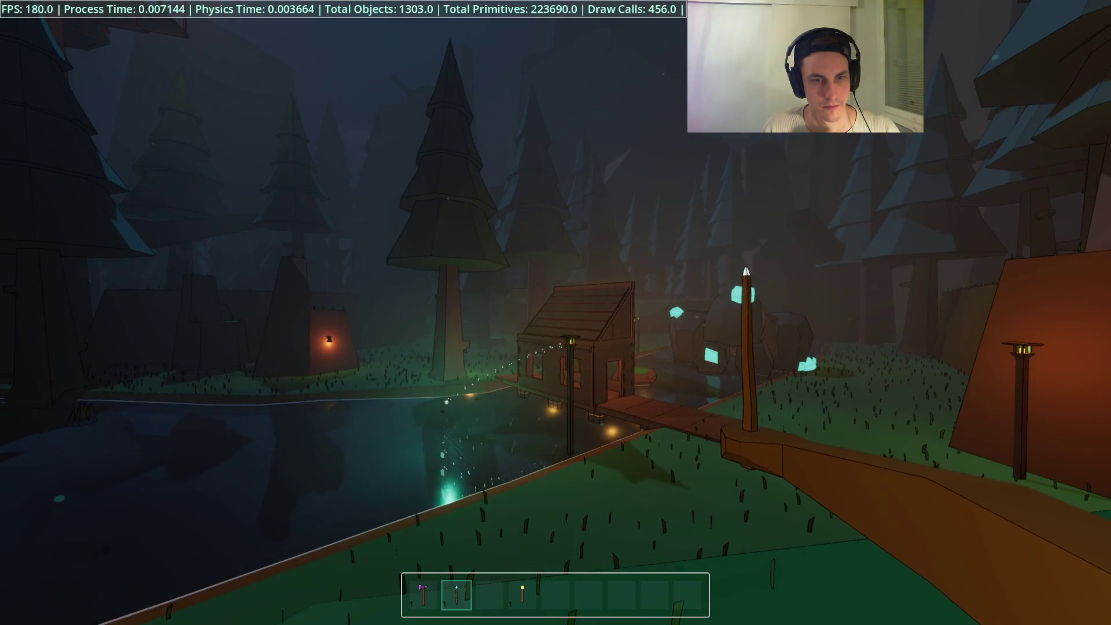
# - Climb the wooden staircase up into the cabin loft
pyautogui.press('w')
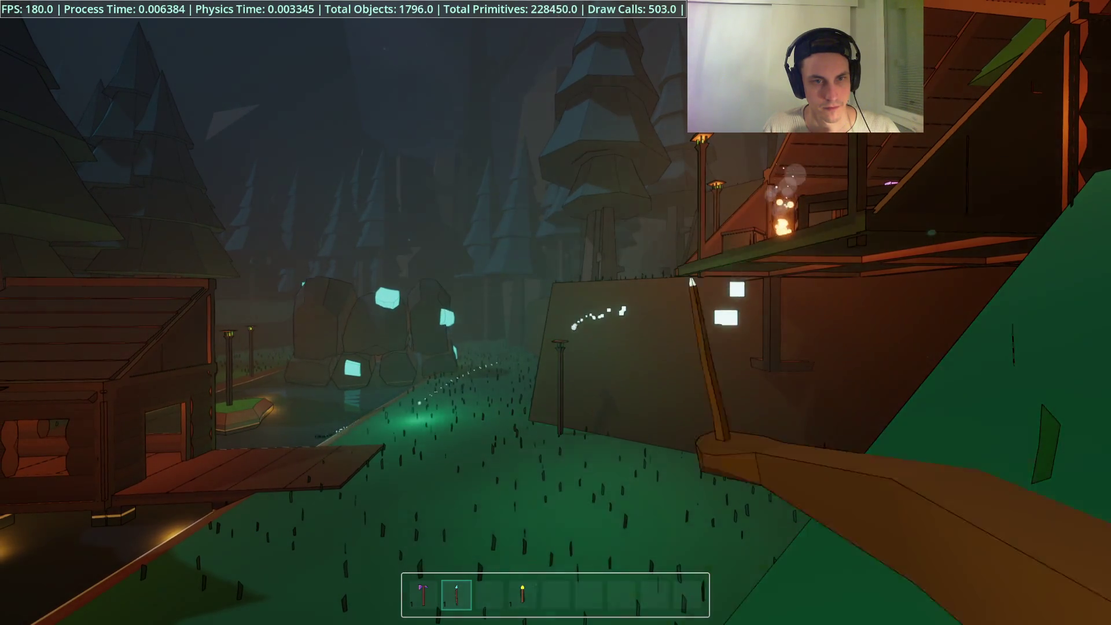
pyautogui.press('w')
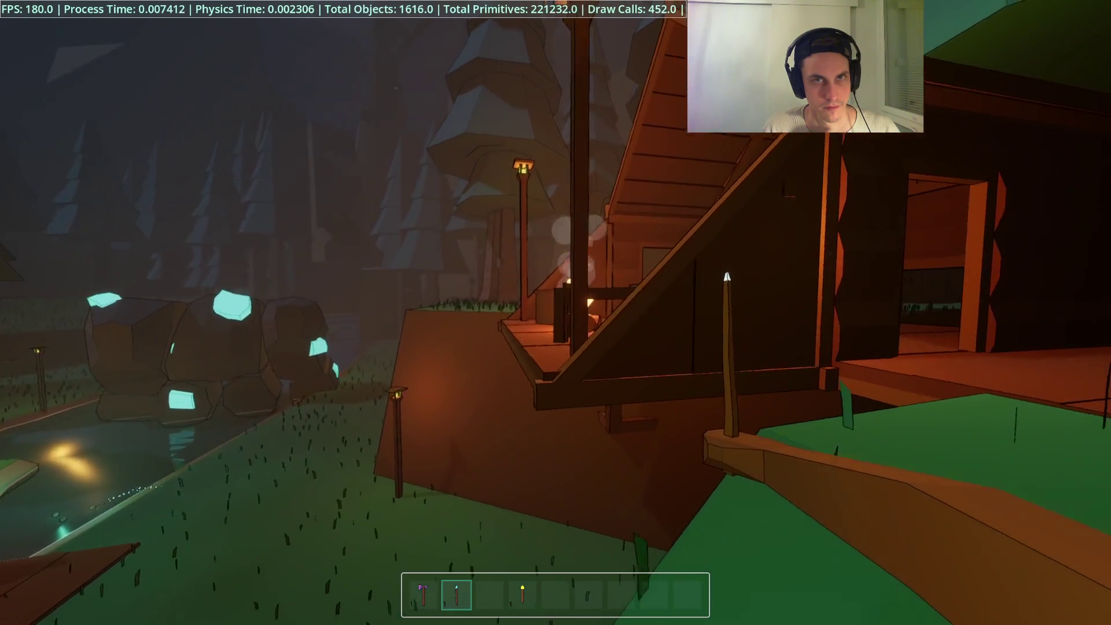
pyautogui.press('w')
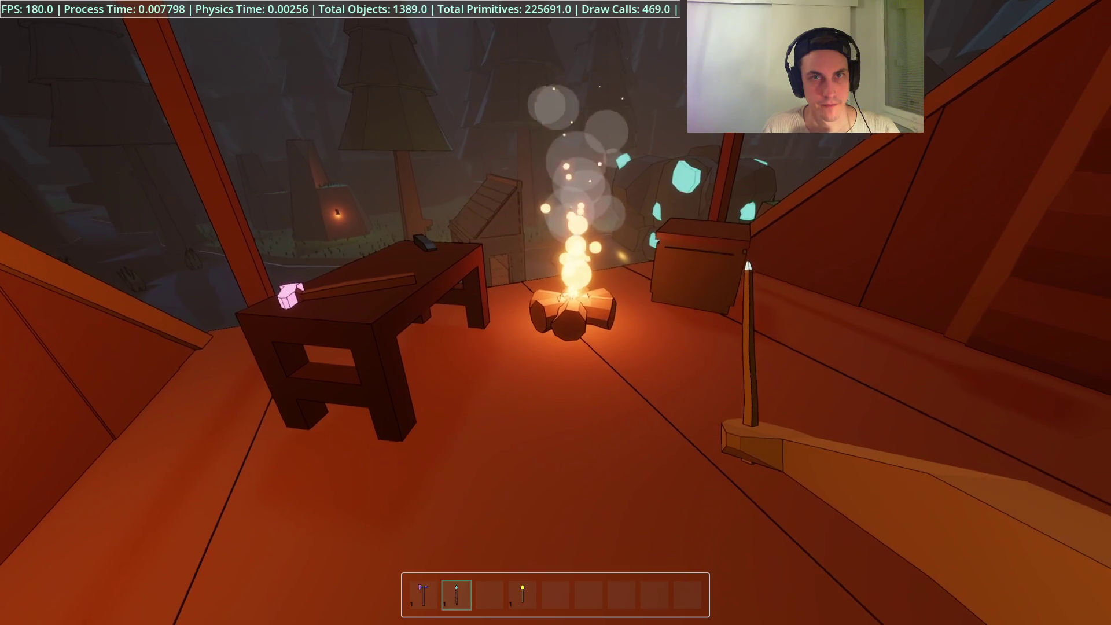
# - Light the loft campfire by striking it three times with the spear
pyautogui.click(556, 313)
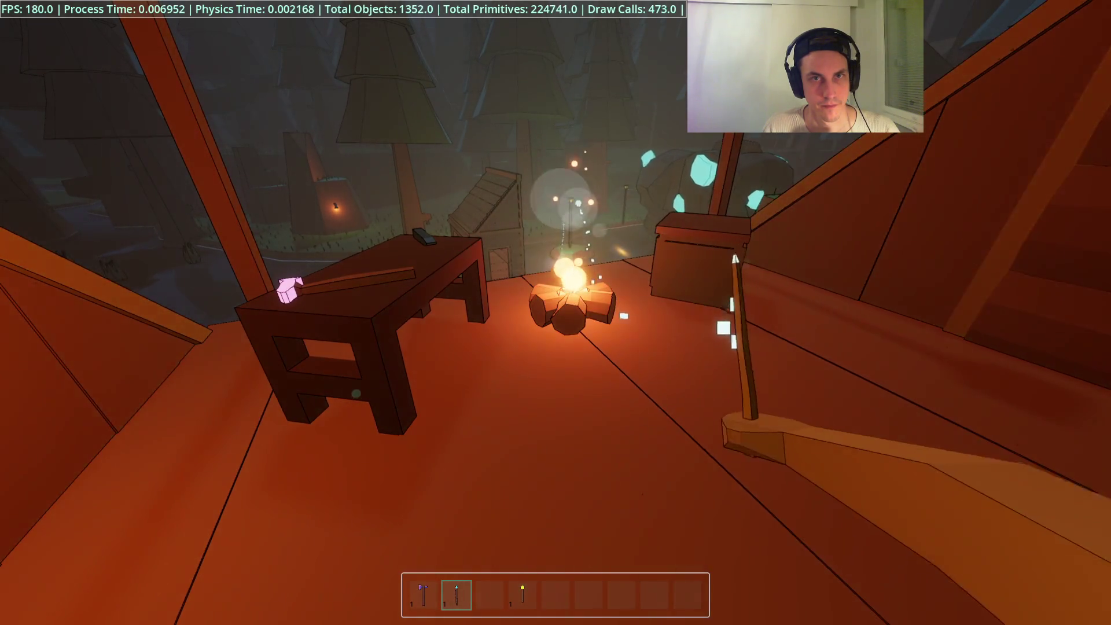
pyautogui.click(556, 312)
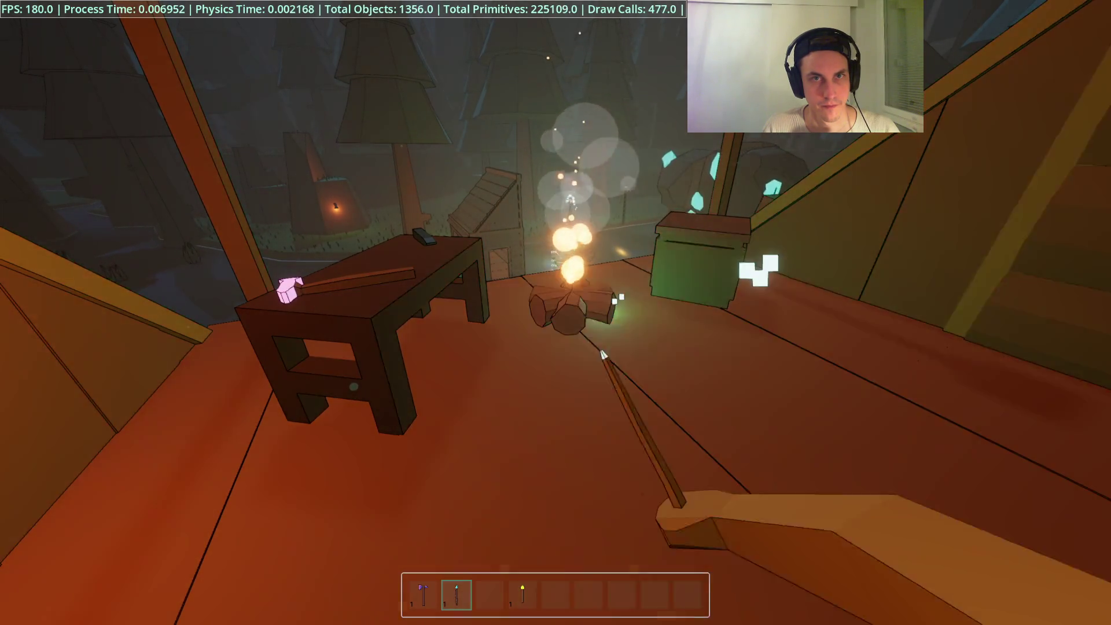
pyautogui.click(556, 313)
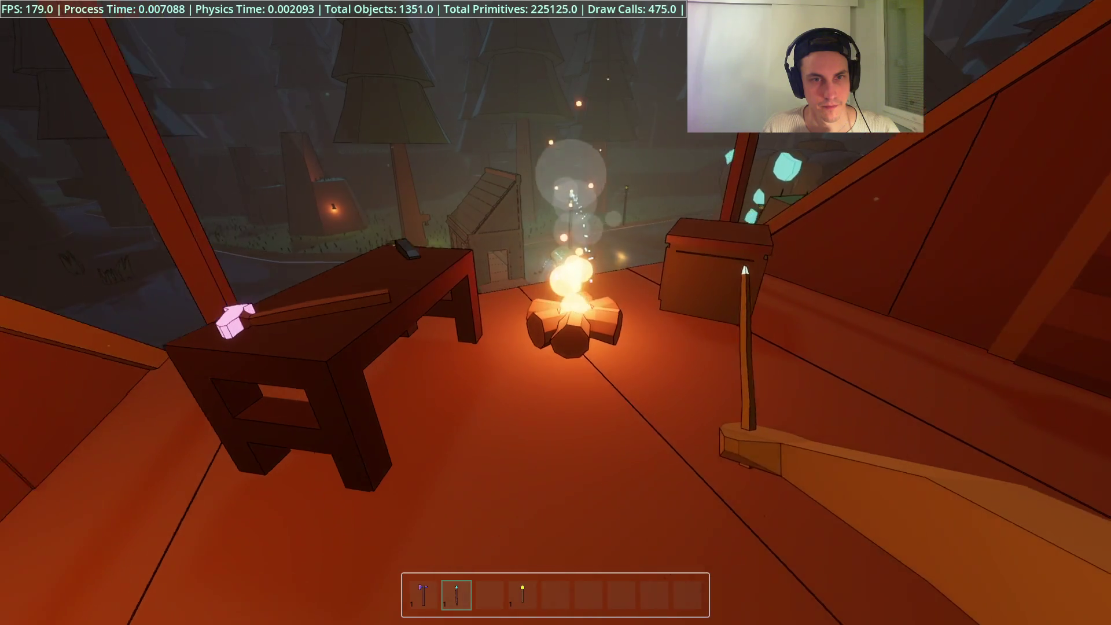
pyautogui.press('w')
# - Craft a Light Crystal at the crafting bench and equip it from slot 3
pyautogui.press('4')
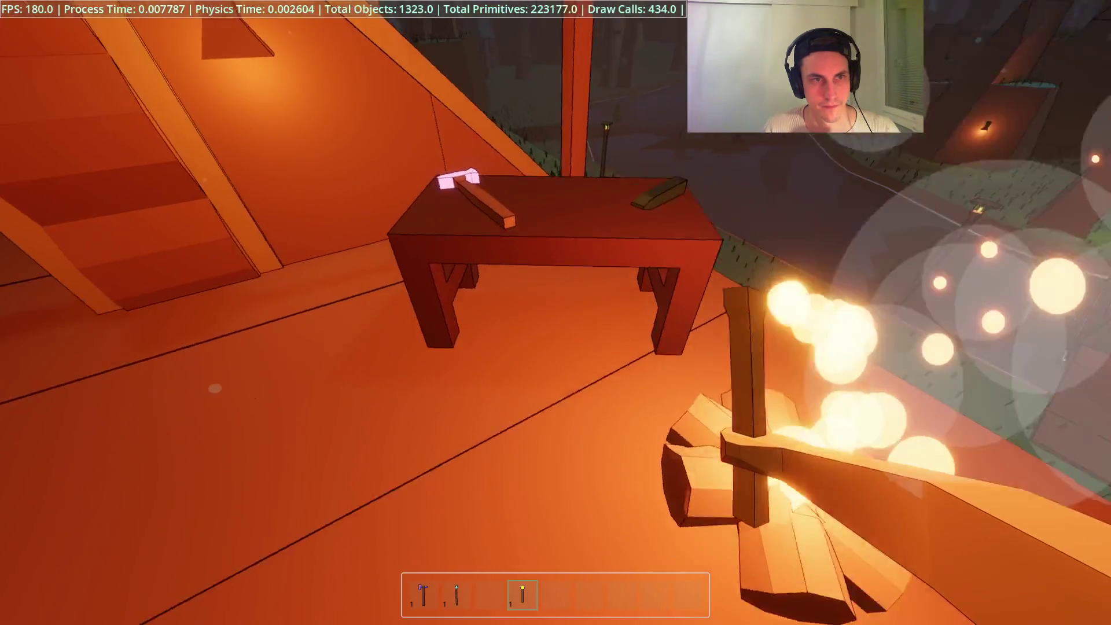
pyautogui.press('e')
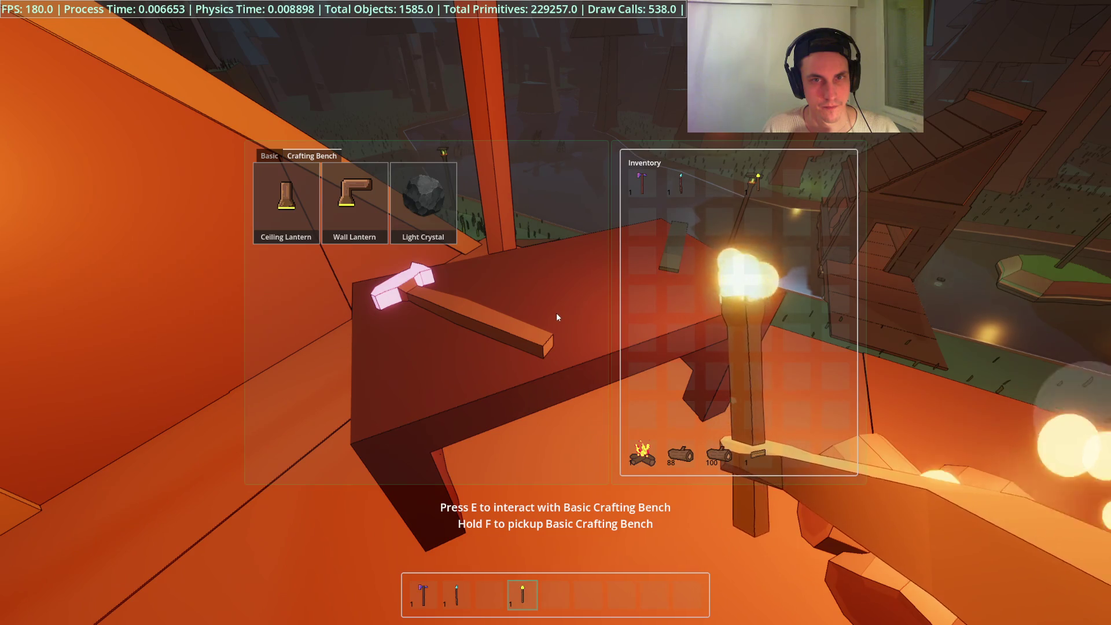
pyautogui.click(438, 238)
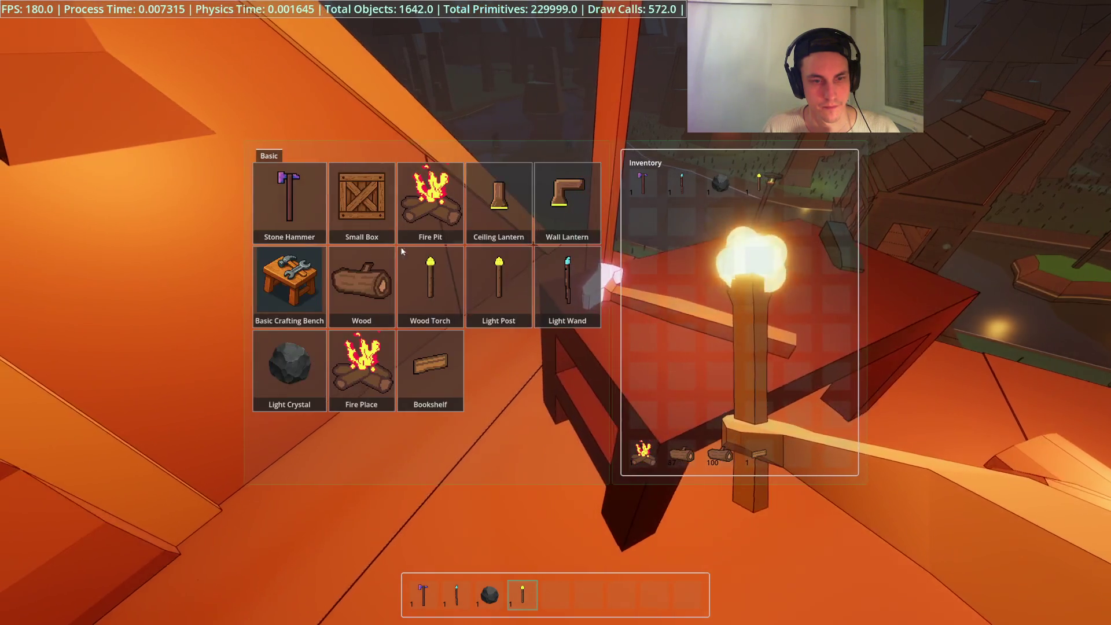
pyautogui.press('e')
pyautogui.press('3')
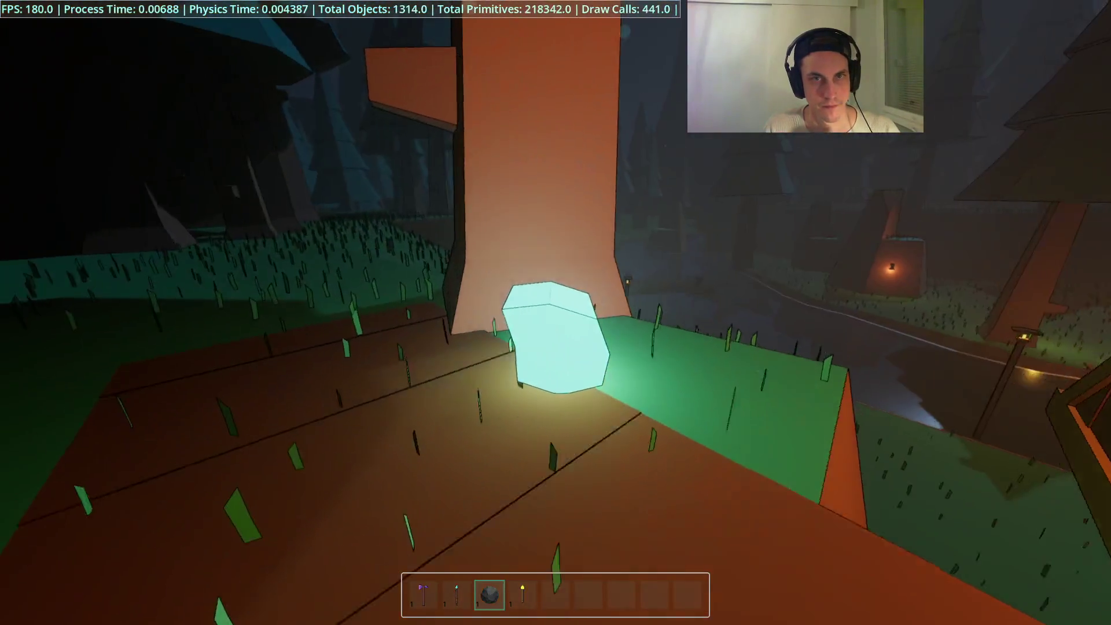
# - Test-place the Light Crystal on the grass, then switch back to the spear
pyautogui.press('2')
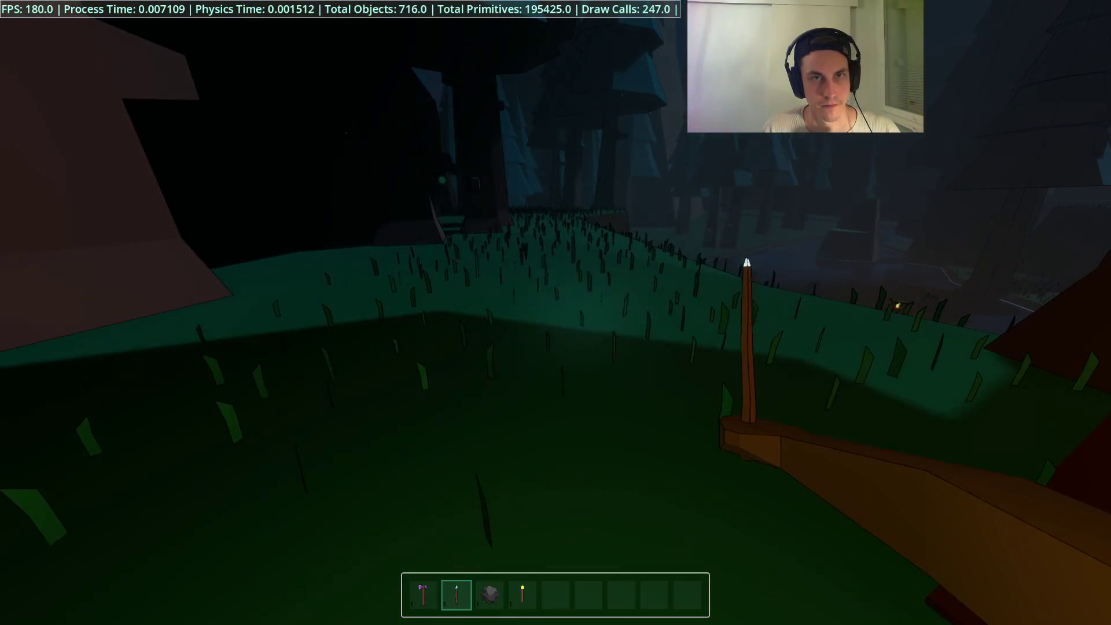
pyautogui.press('3')
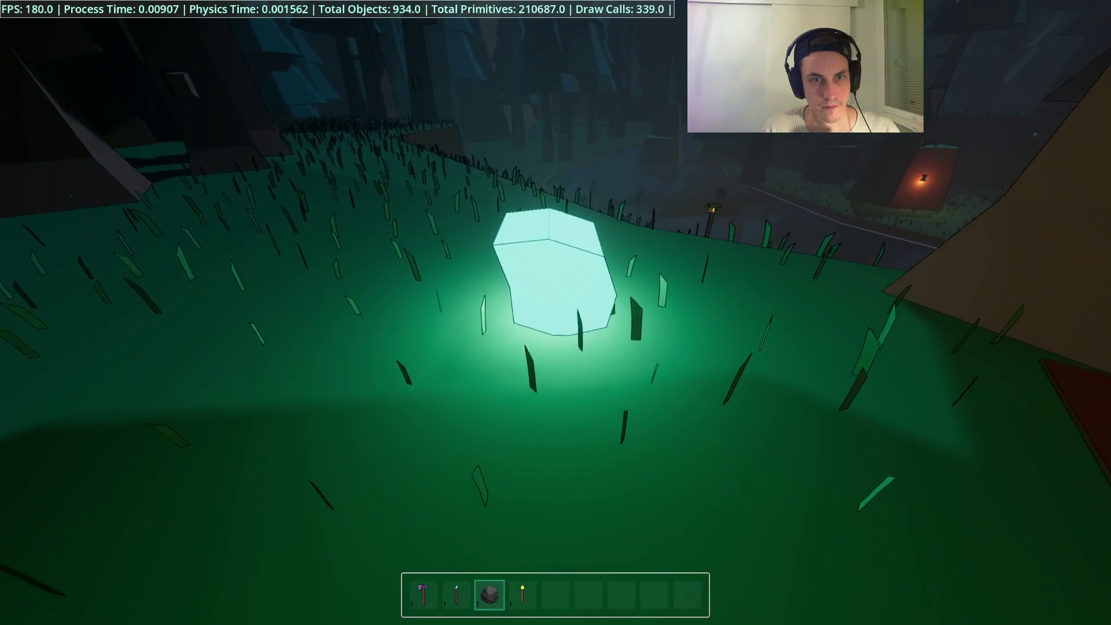
pyautogui.click(555, 313)
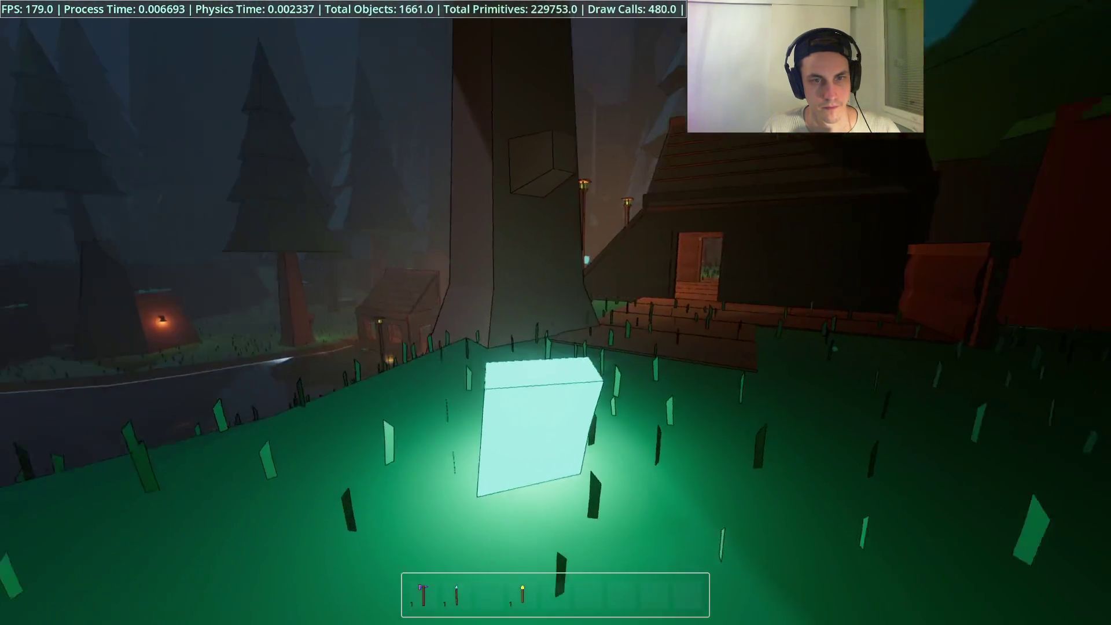
pyautogui.press('2')
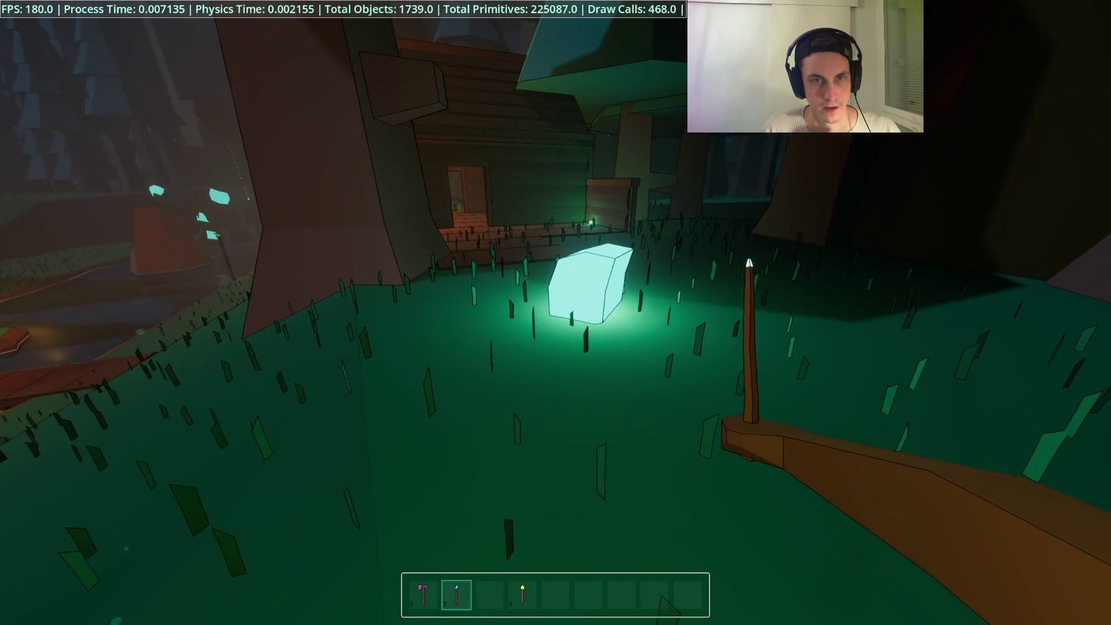
# - Pick the Light Crystal back up with F and walk out behind the cabin
pyautogui.press('w')
pyautogui.press('2')
pyautogui.press('4')
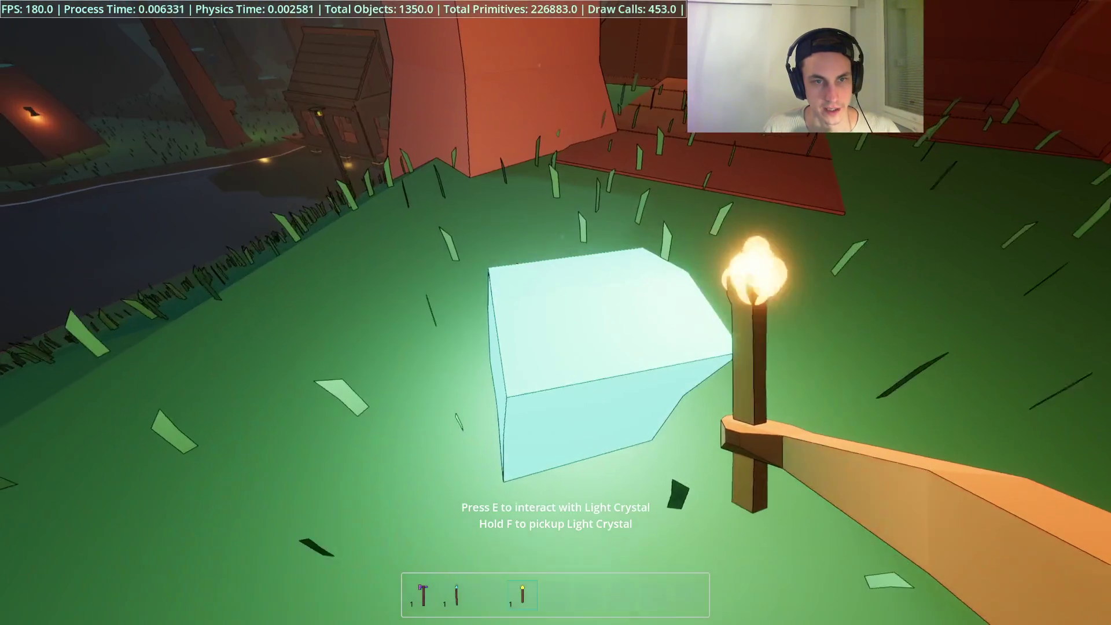
pyautogui.press('f')
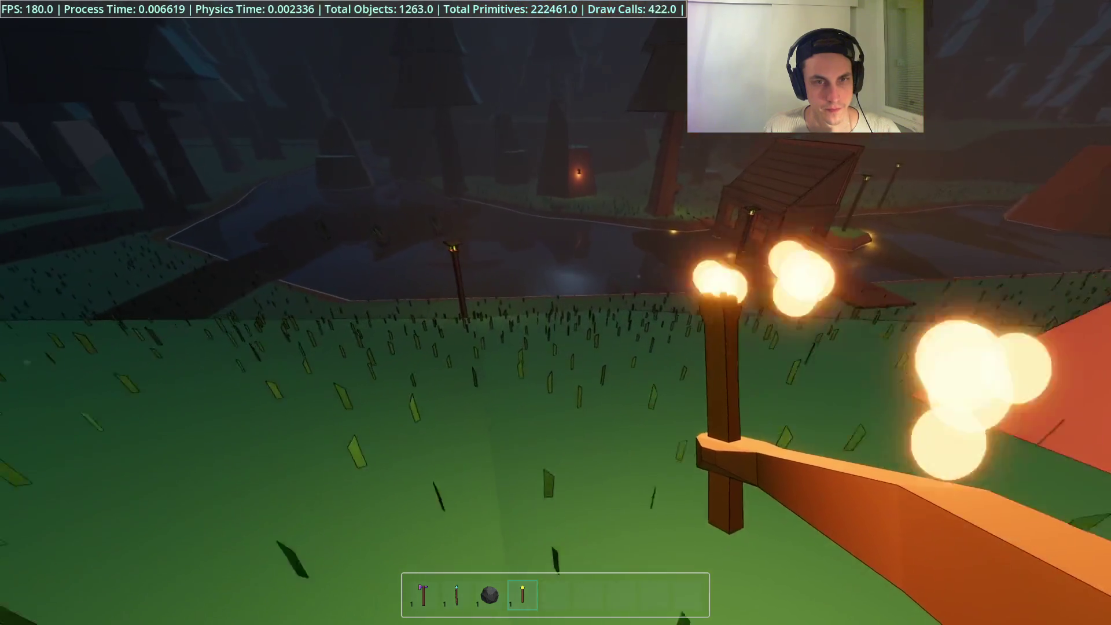
pyautogui.press('w')
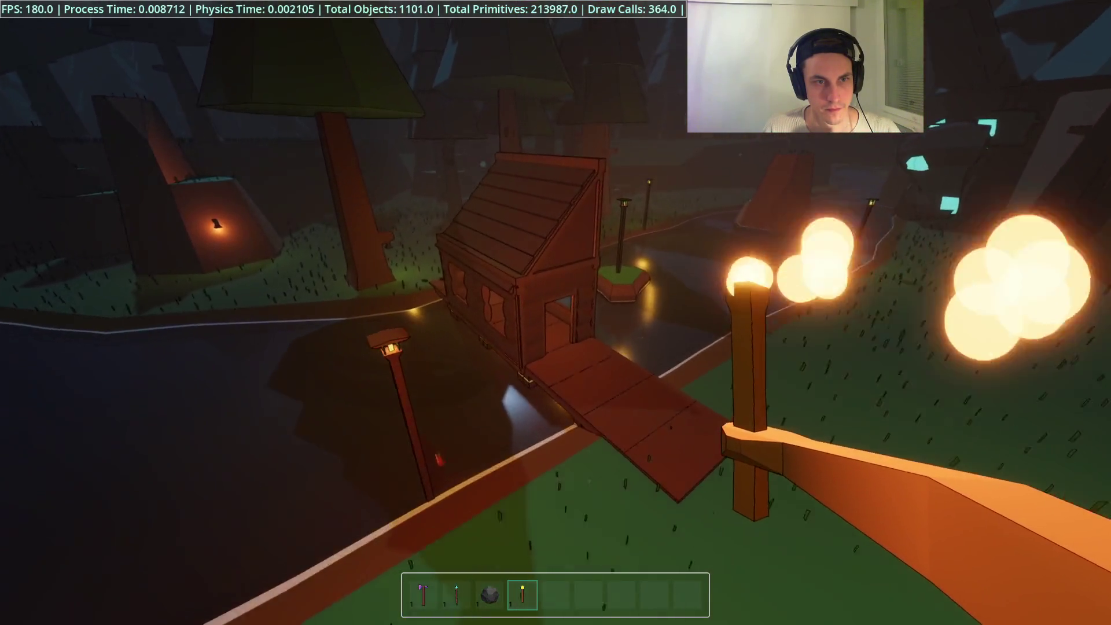
pyautogui.press('w')
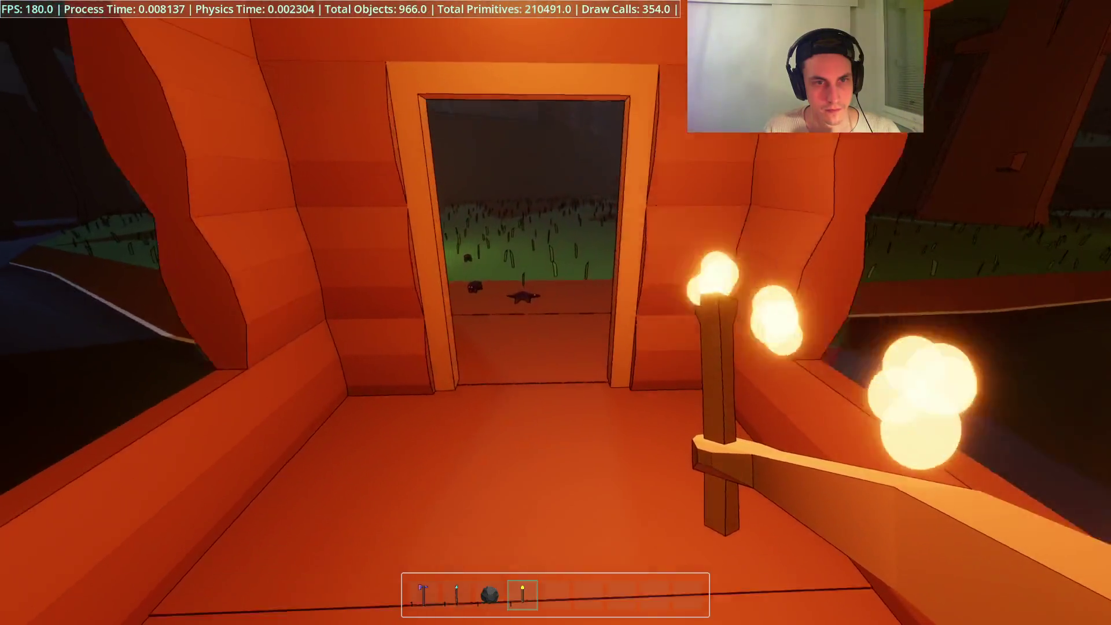
pyautogui.press('w')
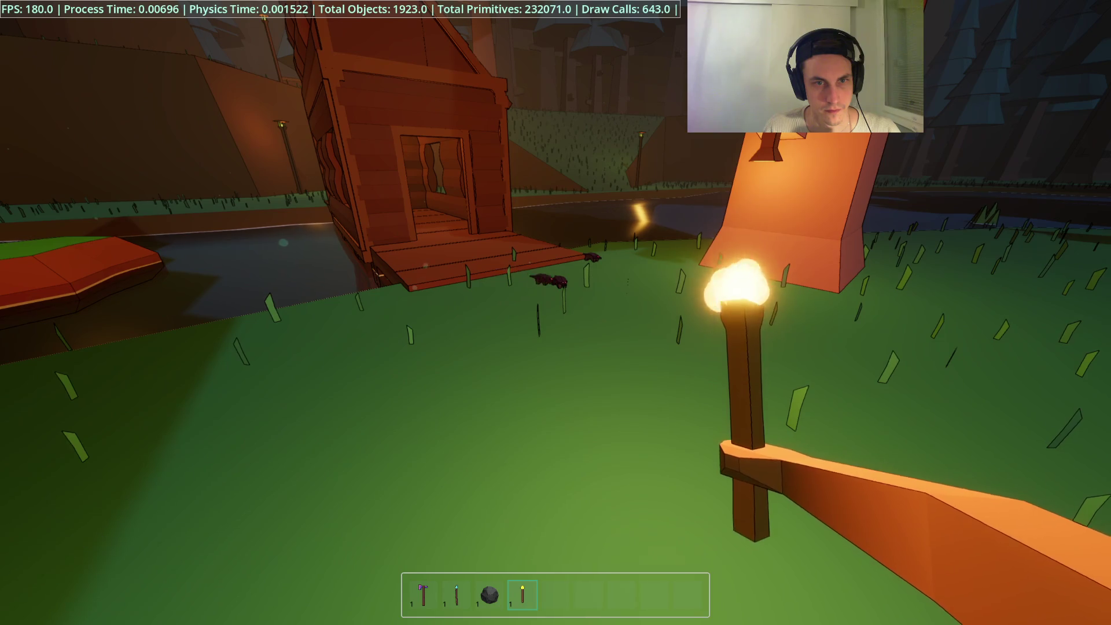
# - Place the Light Crystal on the grass and walk up to the cabin porch ramp
pyautogui.press('3')
pyautogui.click(555, 313)
pyautogui.press('w')
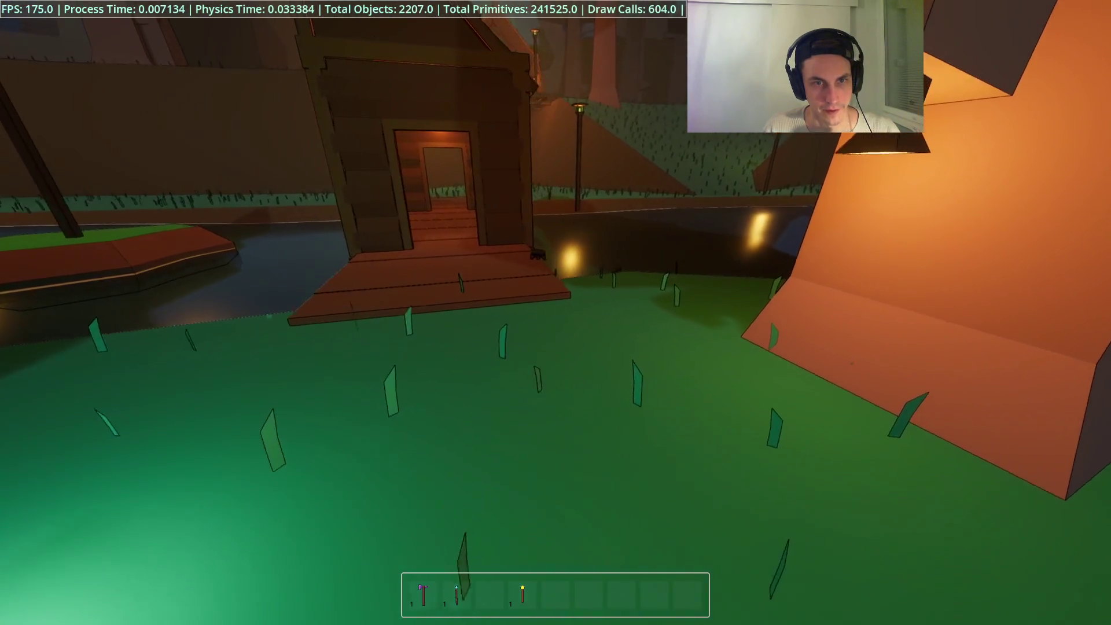
pyautogui.press('w')
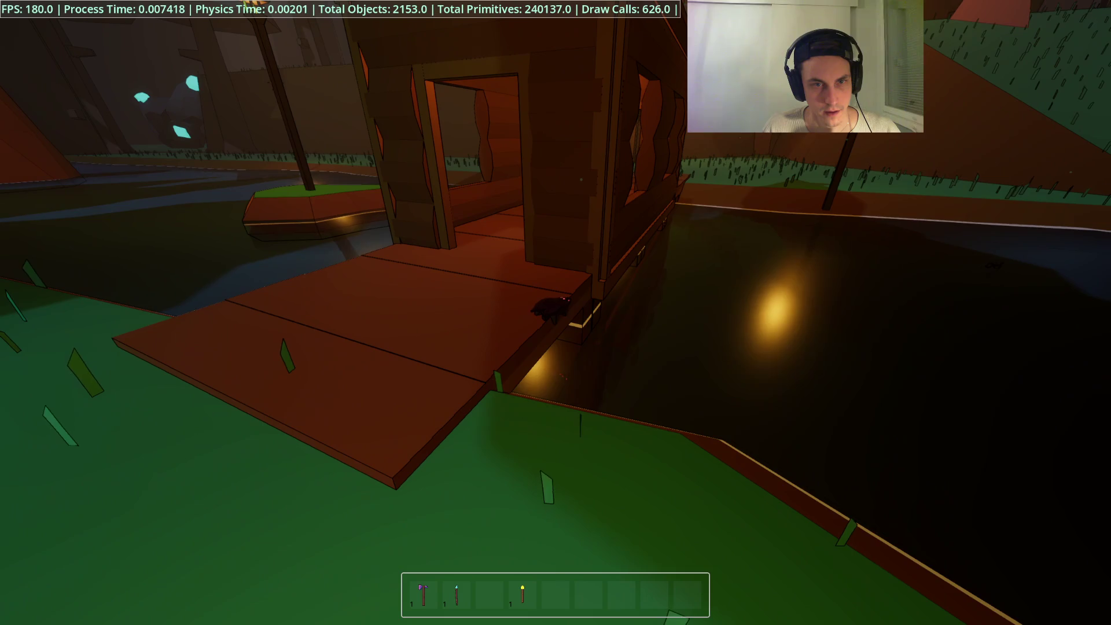
pyautogui.press('w')
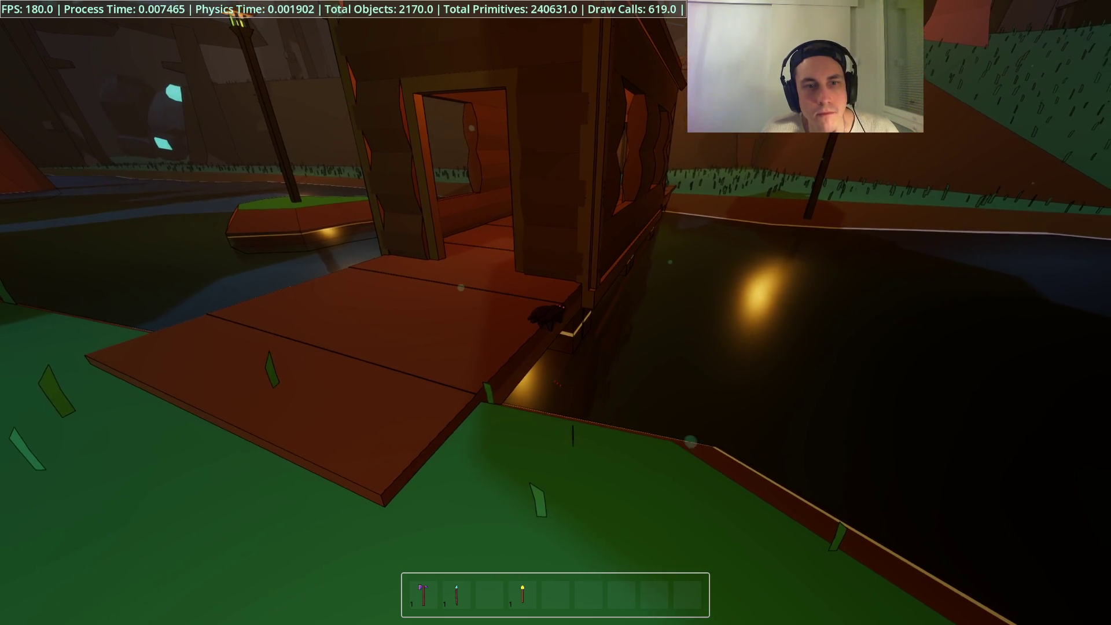
# - Equip slot 2 and fire glowing projectiles at the creatures along the dock
pyautogui.press('2')
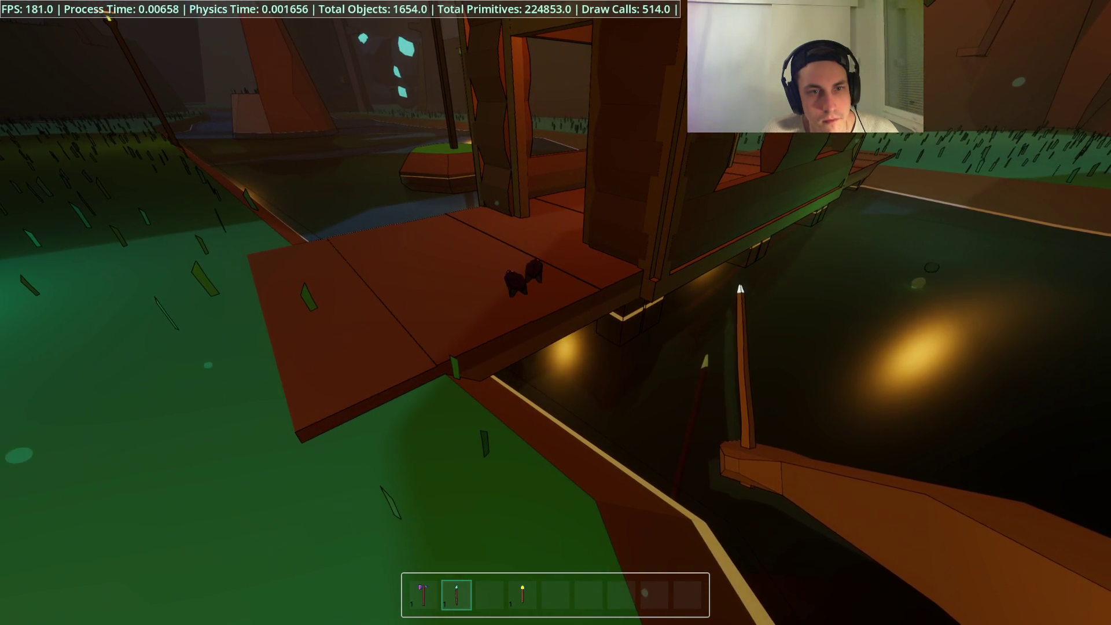
pyautogui.click(556, 313)
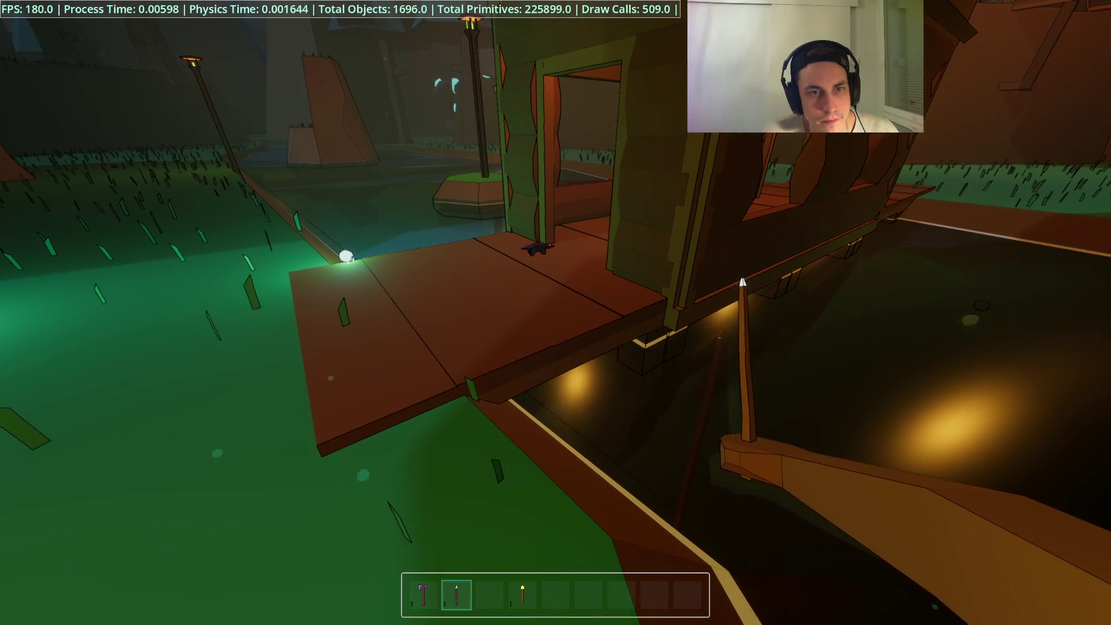
pyautogui.press('w')
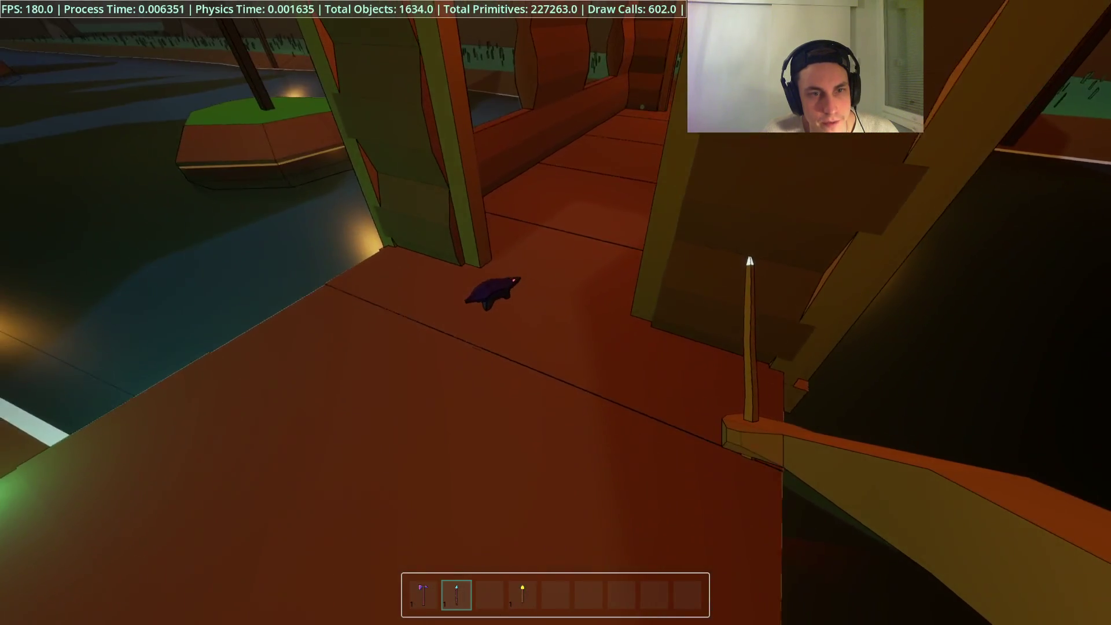
pyautogui.click(555, 313)
pyautogui.click(556, 312)
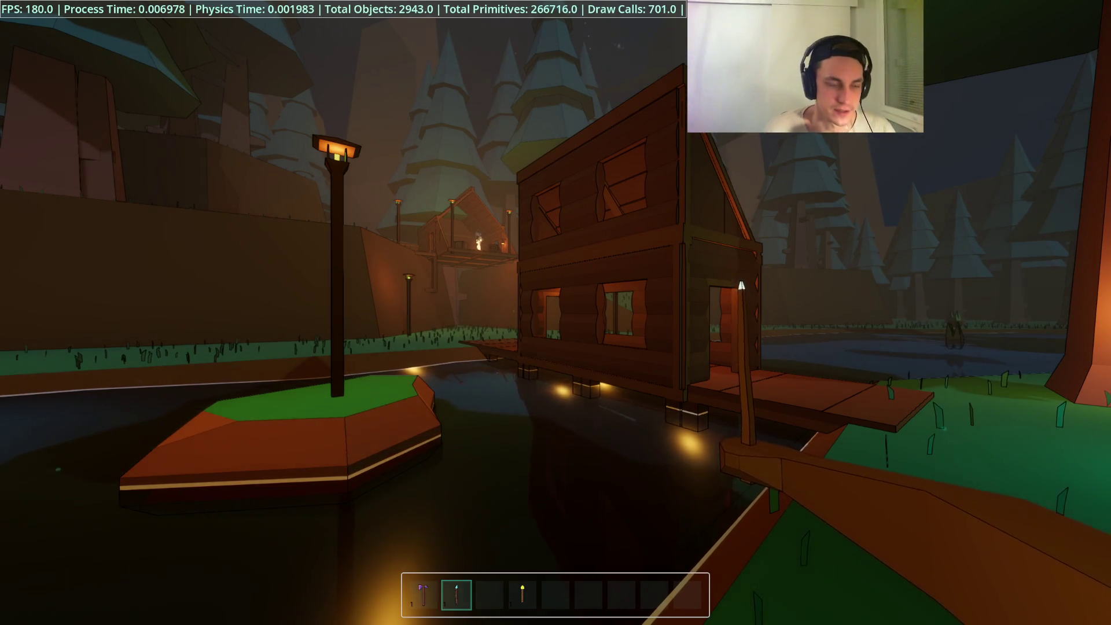
# - Build a wooden Foundation on the grass with the hammer, then stop the game with F8
pyautogui.press('w')
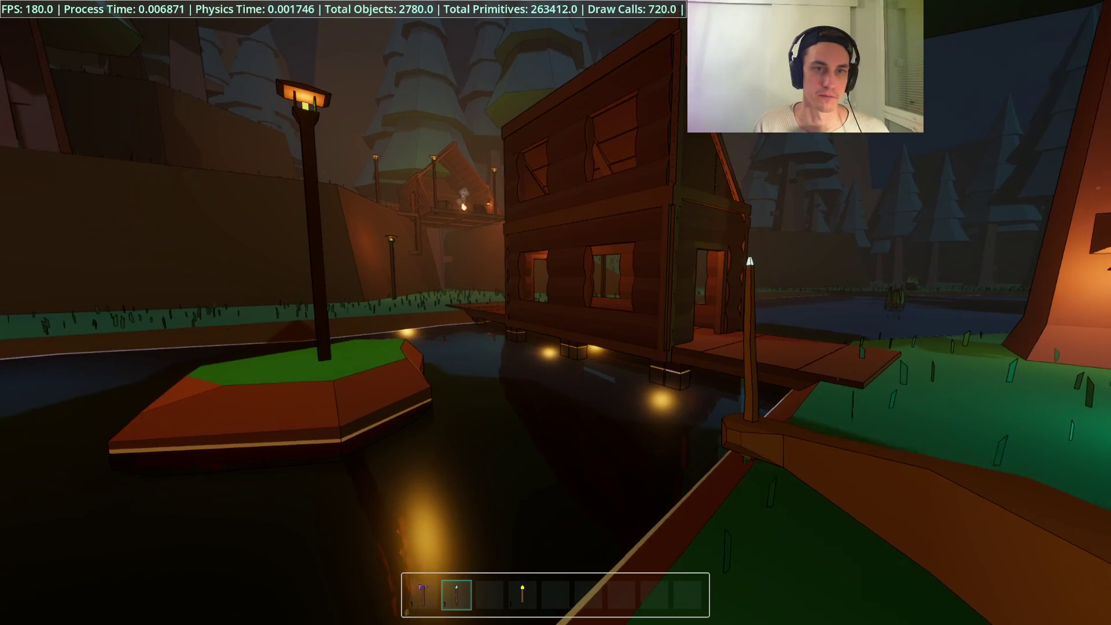
pyautogui.press('1')
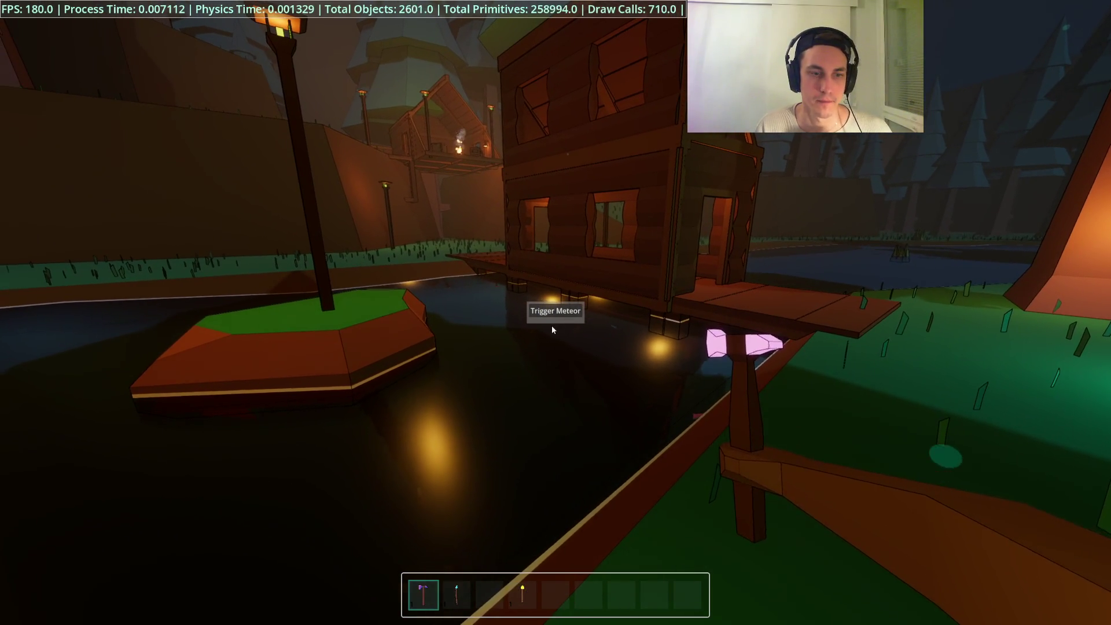
pyautogui.press('w')
pyautogui.rightClick(559, 318)
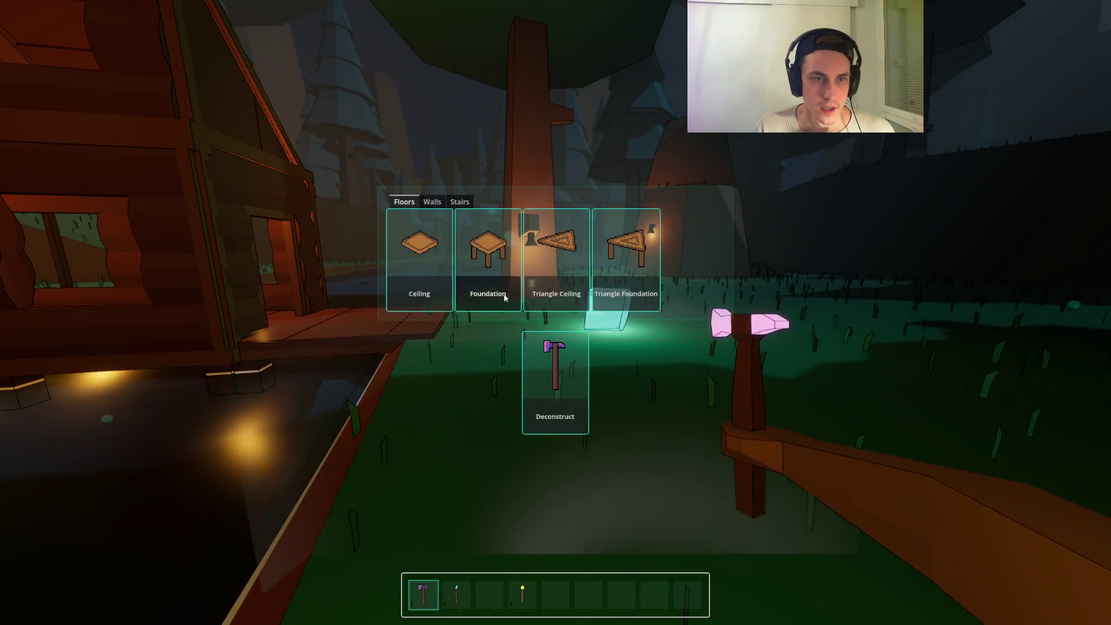
pyautogui.click(488, 260)
pyautogui.click(556, 312)
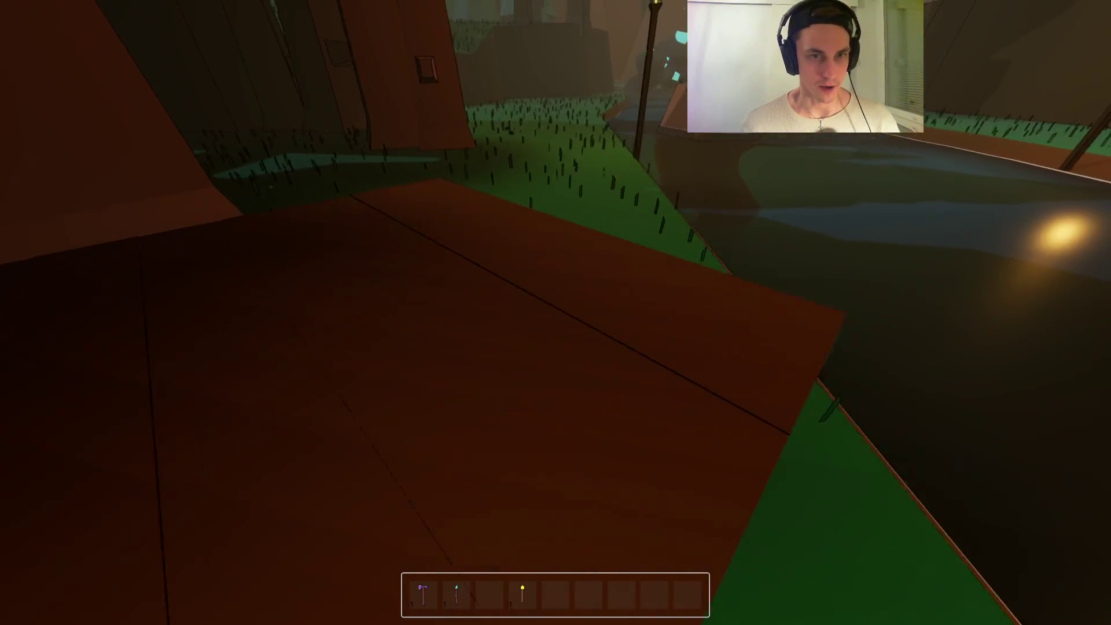
pyautogui.press('1')
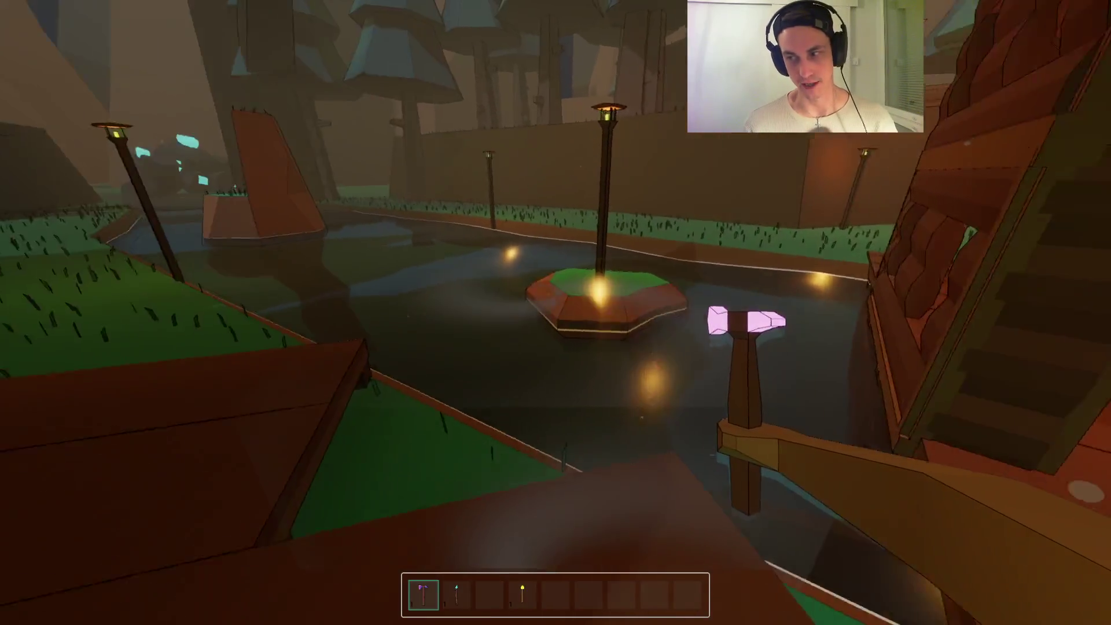
pyautogui.press('F8')
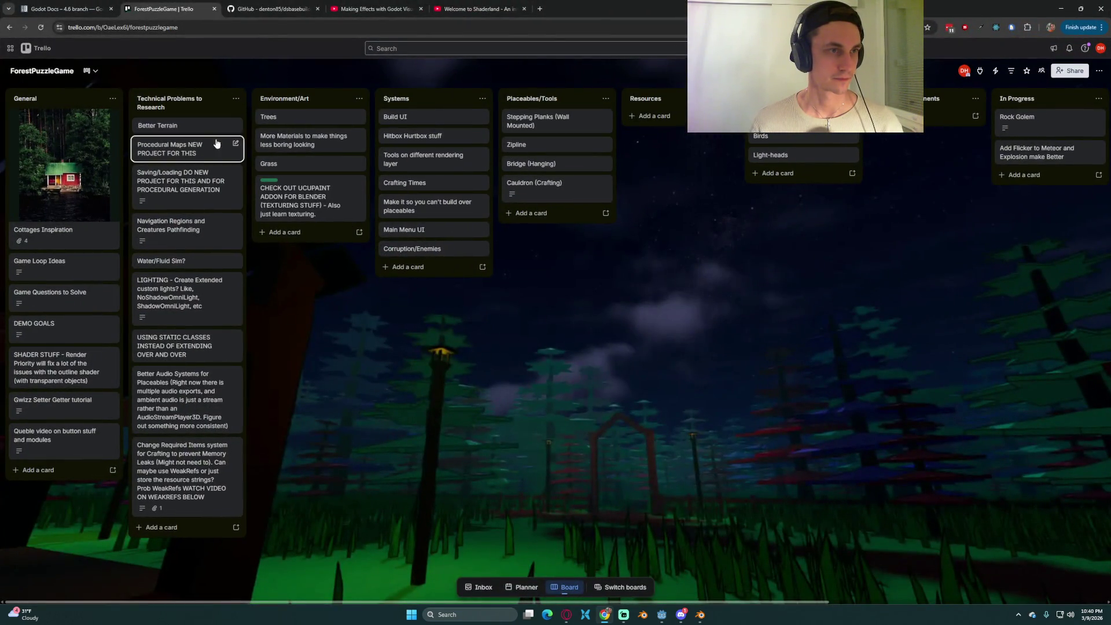
# - Add a Building Components card noting to do the animations in Blender with one mesh
pyautogui.hscroll(3, 676, 333)
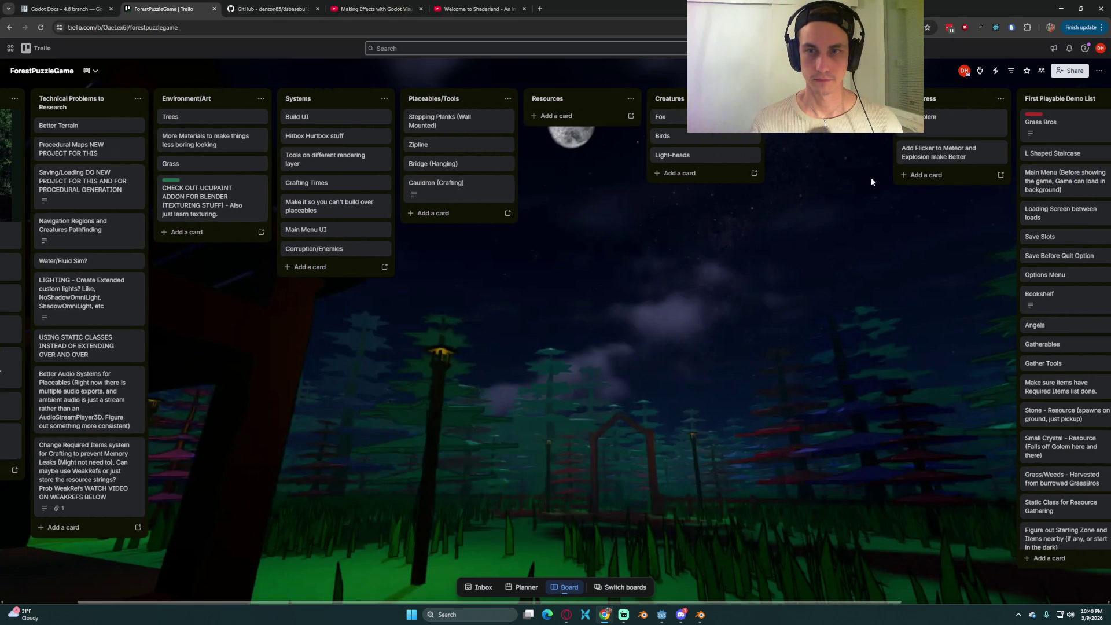
pyautogui.hscroll(-3, 670, 294)
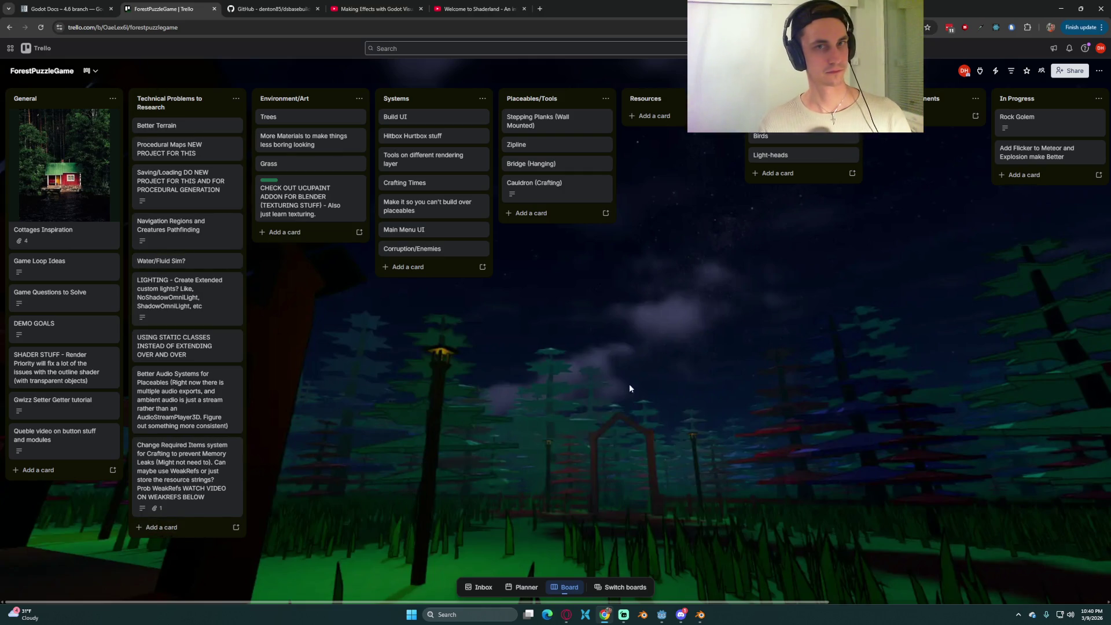
pyautogui.moveTo(545, 391); pyautogui.dragTo(181, 355)
pyautogui.moveTo(527, 287)
pyautogui.mouseDown()
pyautogui.moveTo(567, 300)
pyautogui.moveTo(426, 301)
pyautogui.moveTo(533, 305)
pyautogui.mouseUp()
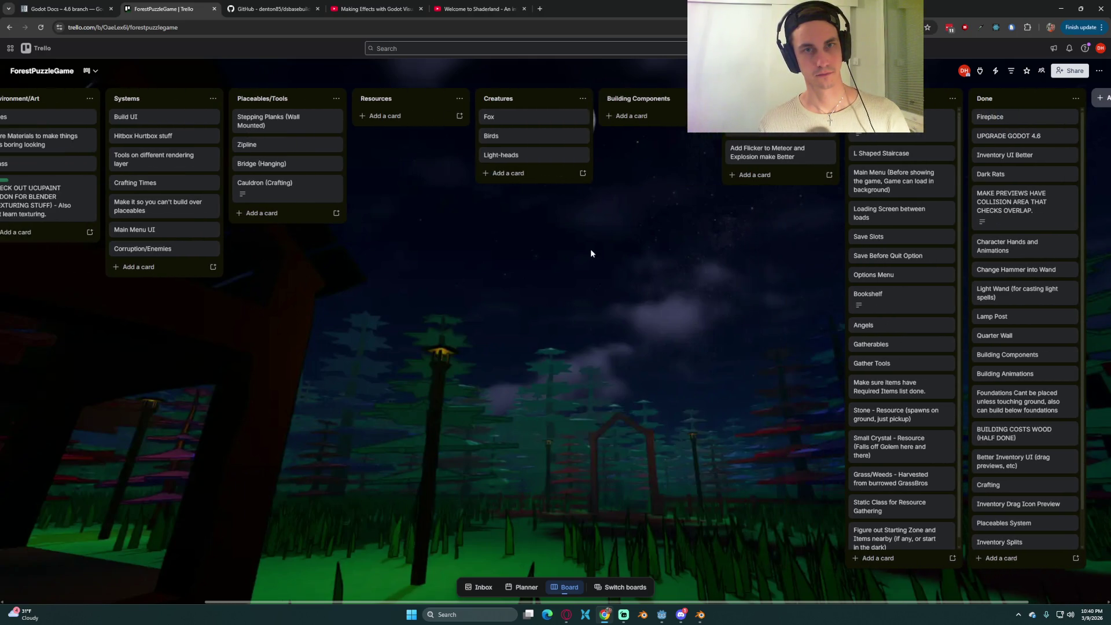
pyautogui.moveTo(591, 250); pyautogui.dragTo(684, 250)
pyautogui.click(724, 116)
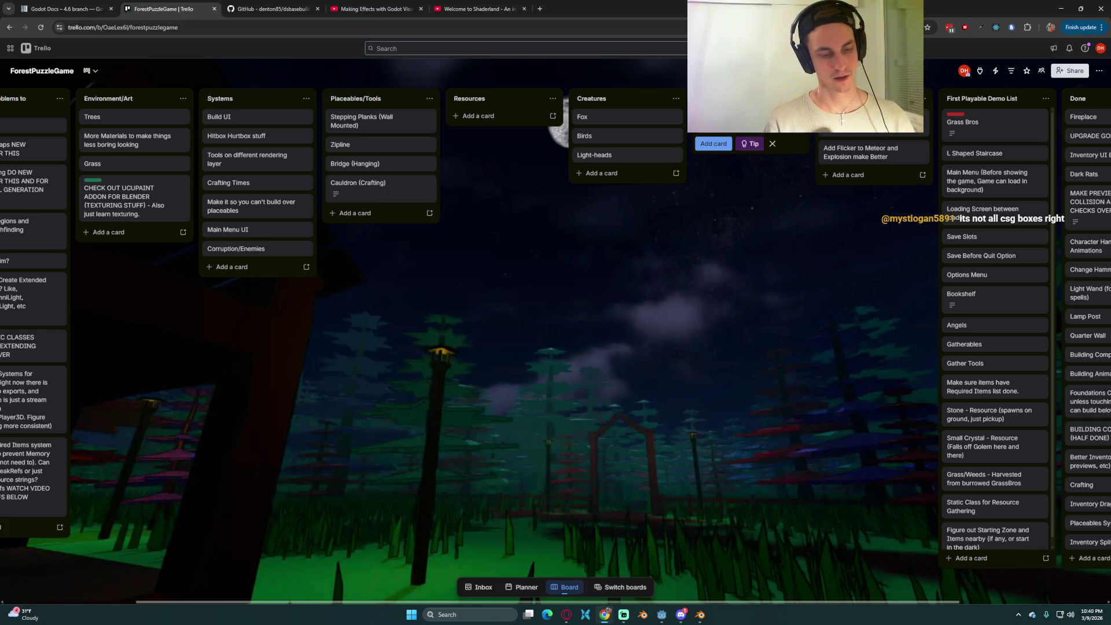
pyautogui.write('s')
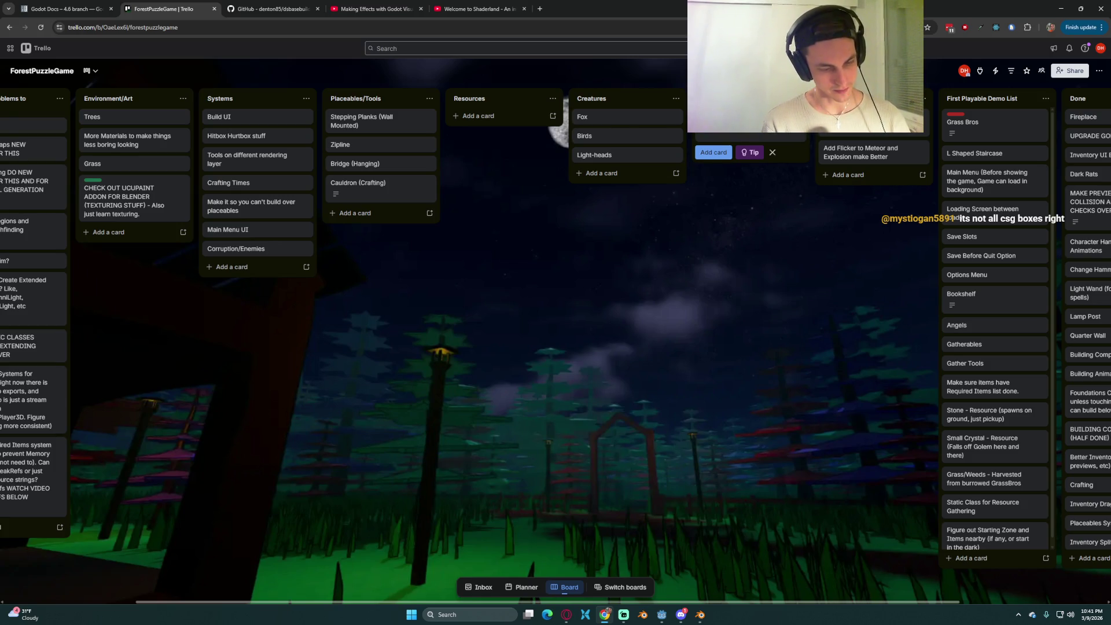
pyautogui.write('after animation, or')
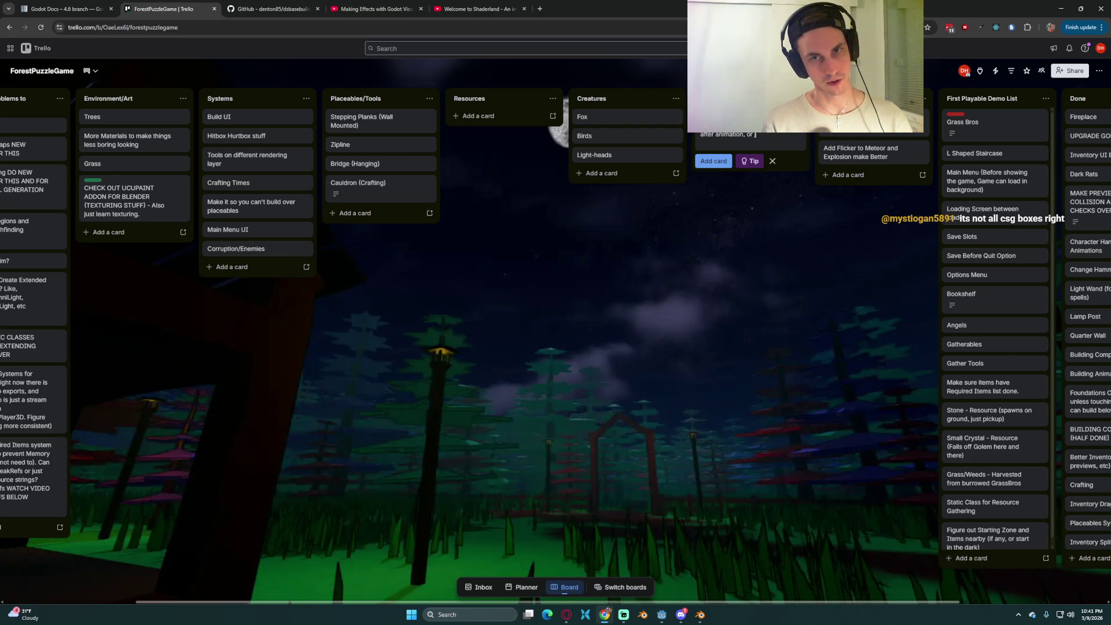
pyautogui.write(' the')
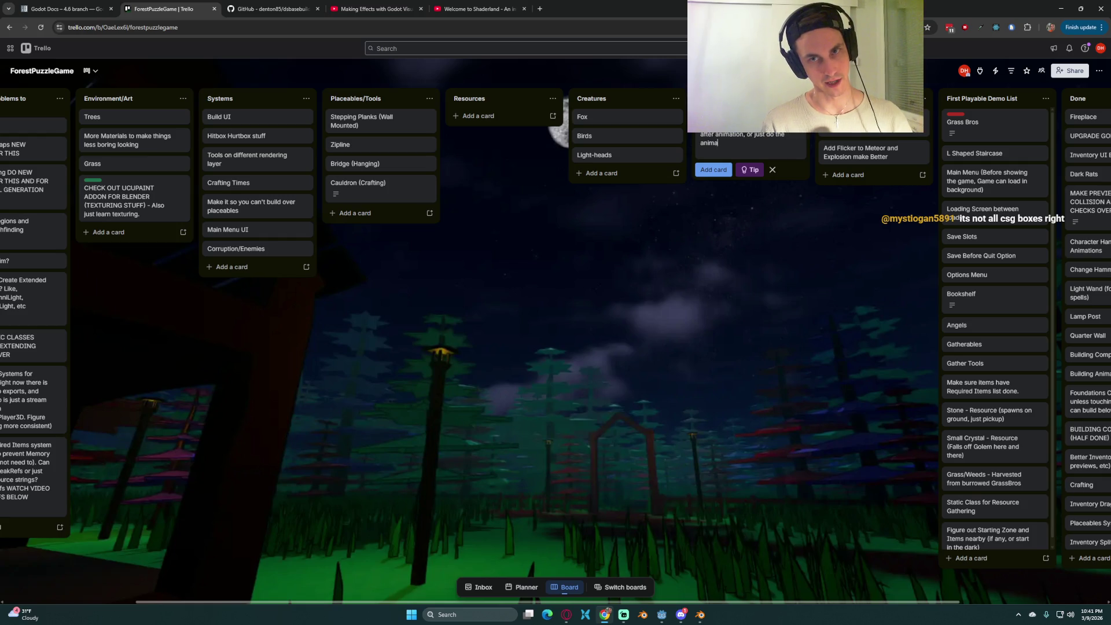
pyautogui.write(' in ')
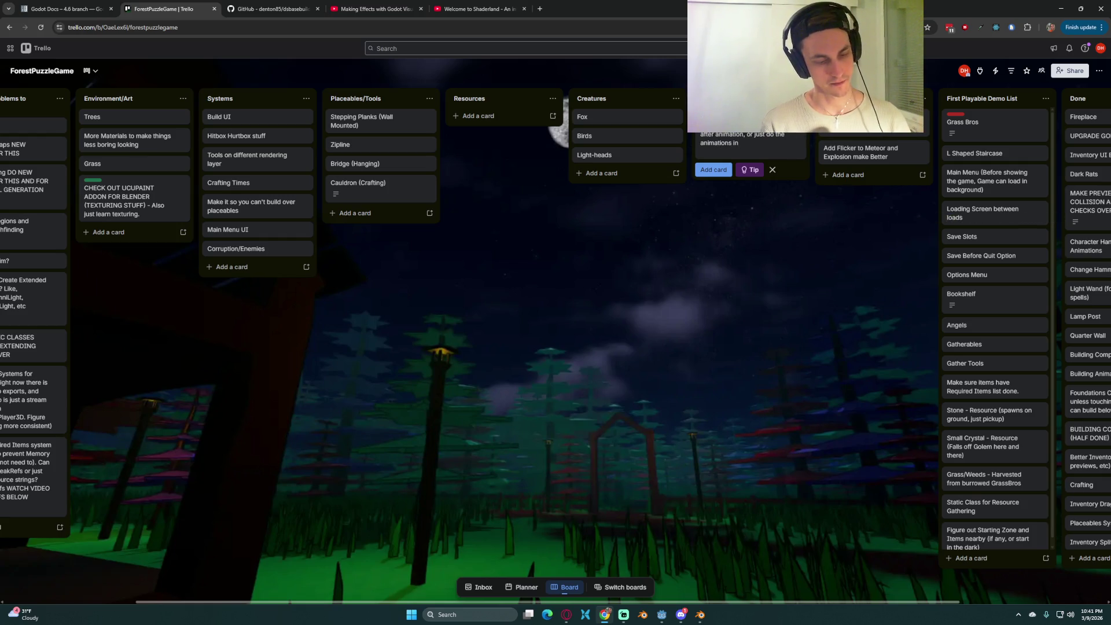
pyautogui.write('have')
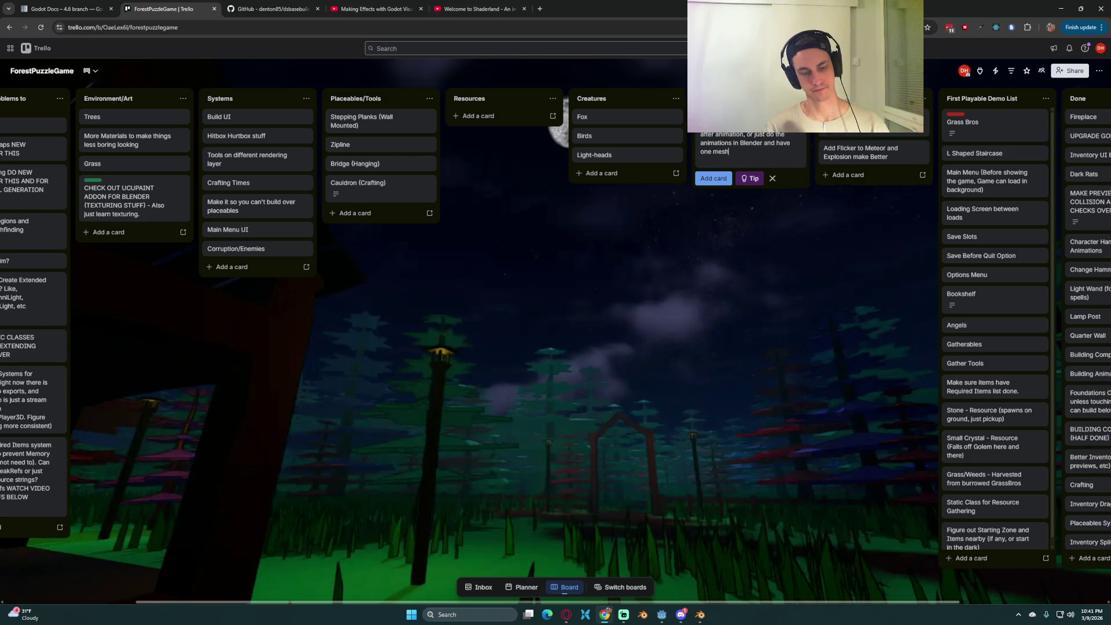
pyautogui.write(')')
pyautogui.click(845, 401)
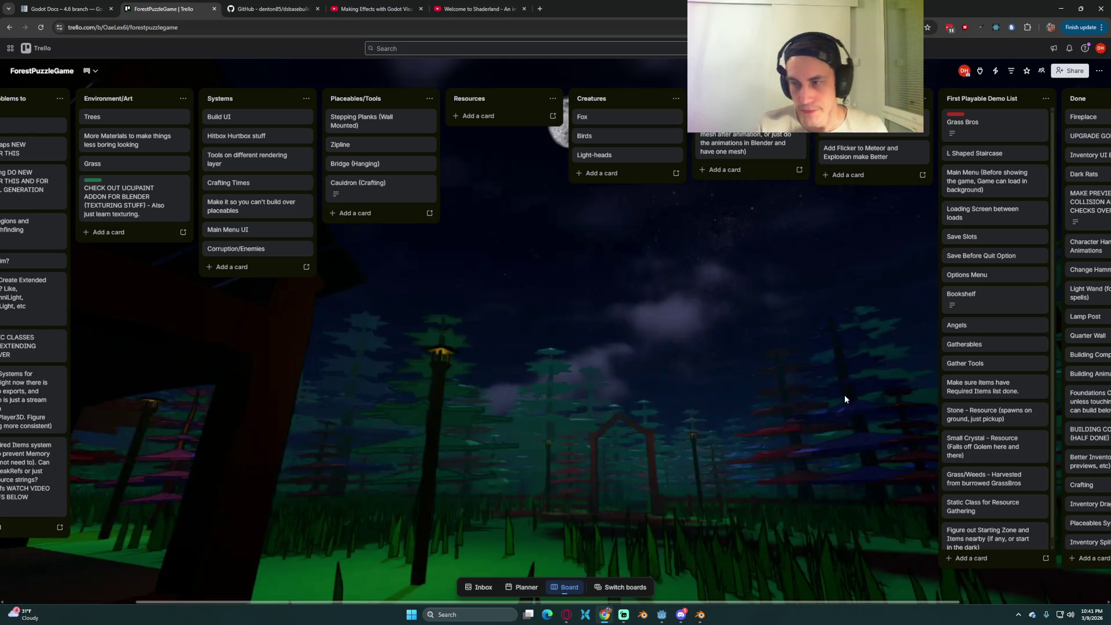
# - Switch from Trello back to the Godot editor's FileSystem dock
pyautogui.click(700, 615)
pyautogui.click(663, 615)
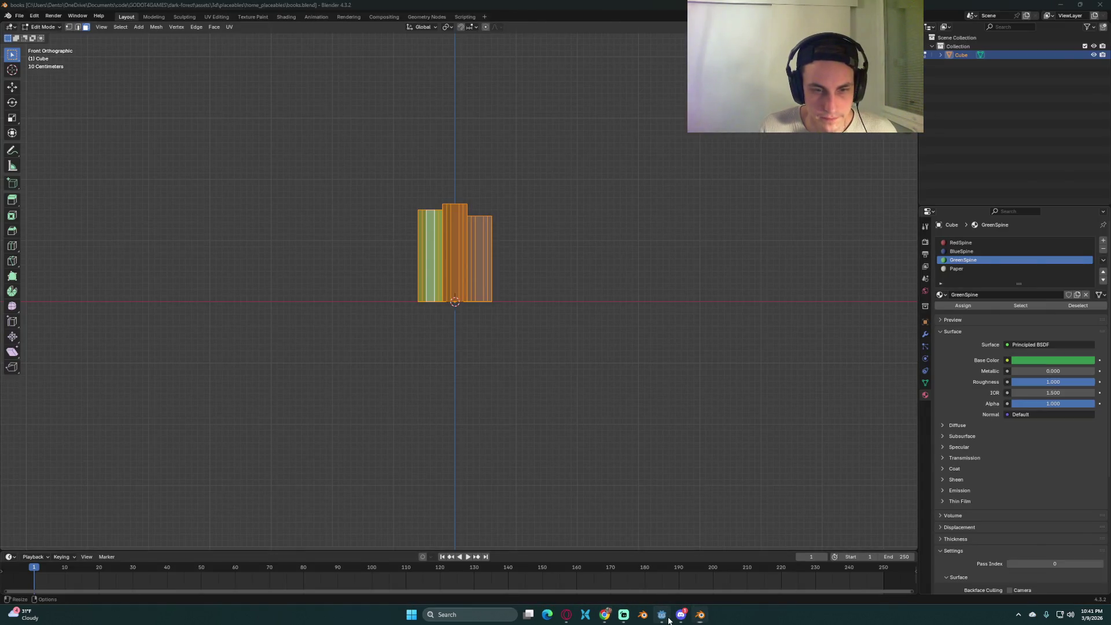
pyautogui.click(44, 307)
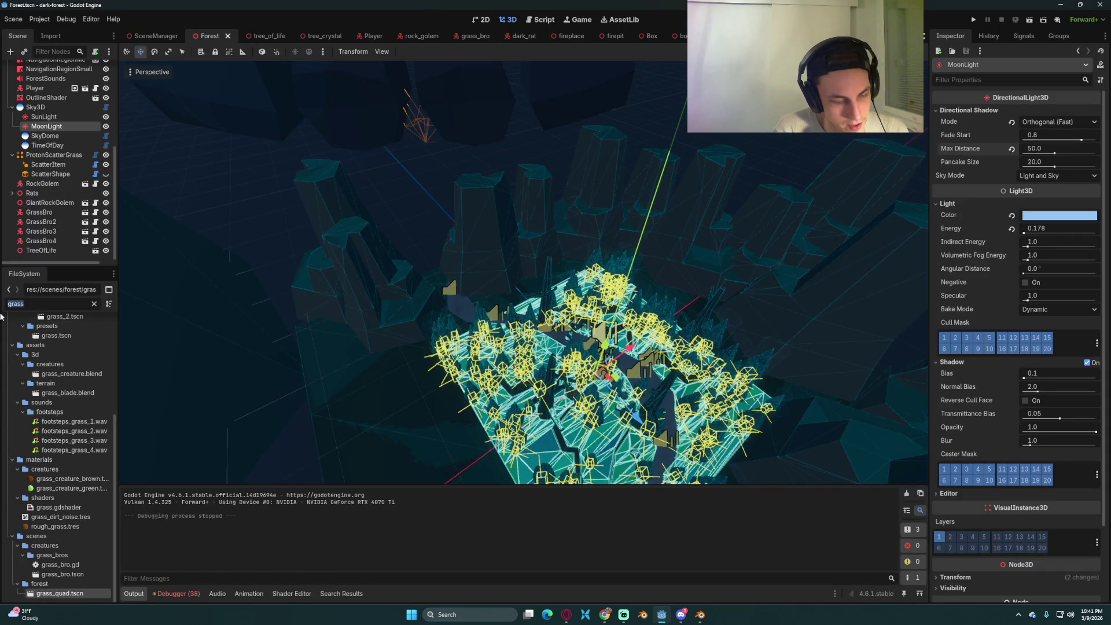
# - Search 'found' and open square_foundation.tscn, selecting the CSGBakedMeshInstance node
pyautogui.write('founda')
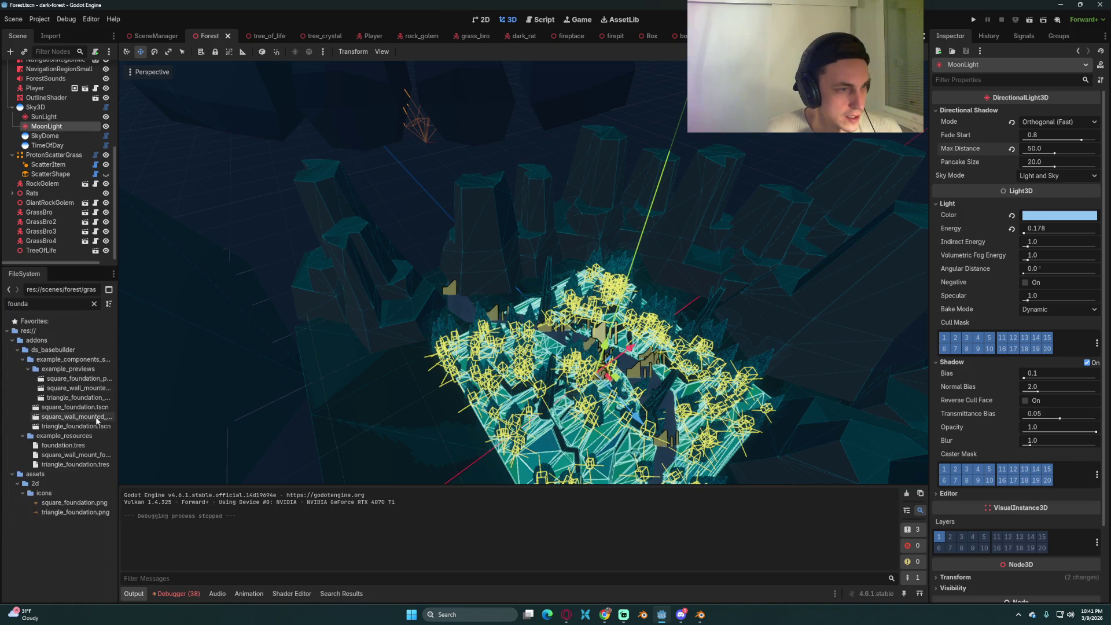
pyautogui.doubleClick(75, 407)
pyautogui.scroll(-3, 62, 118)
pyautogui.scroll(1, 62, 118)
pyautogui.click(52, 107)
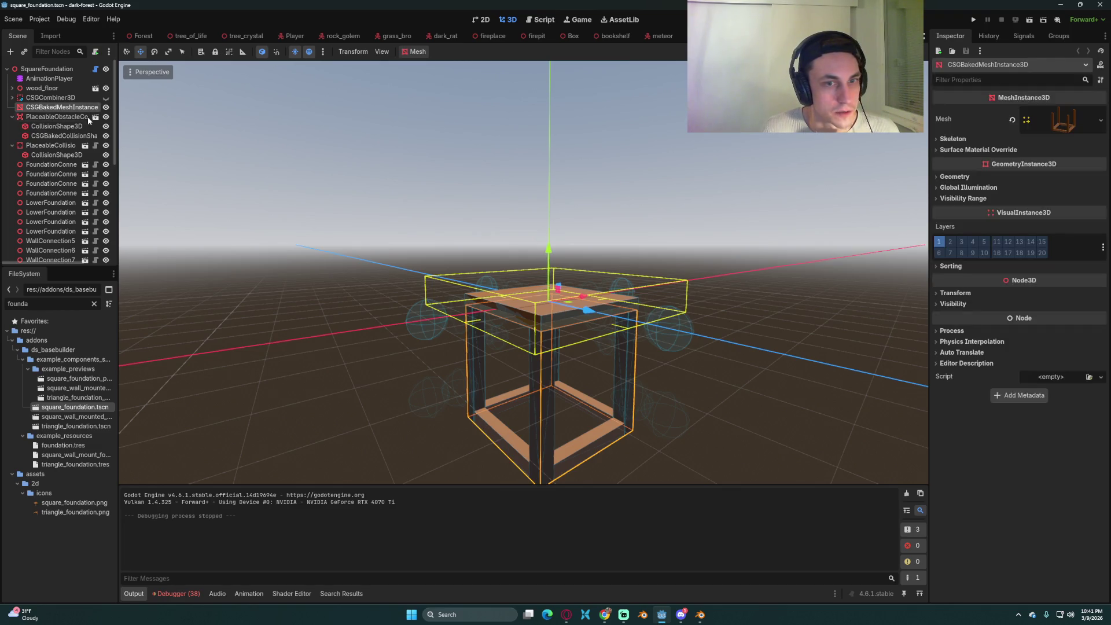
# - Expand wood_floor and frame FloorBoard_001 and FloorBoard_002 in a low front view
pyautogui.scroll(3, 392, 203)
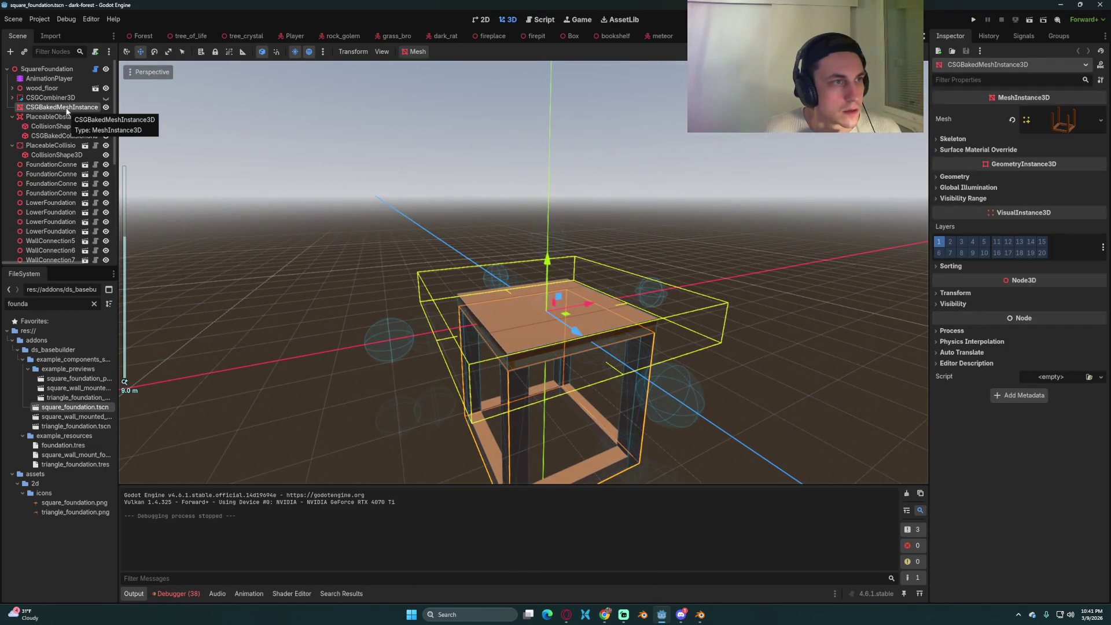
pyautogui.scroll(5, 520, 347)
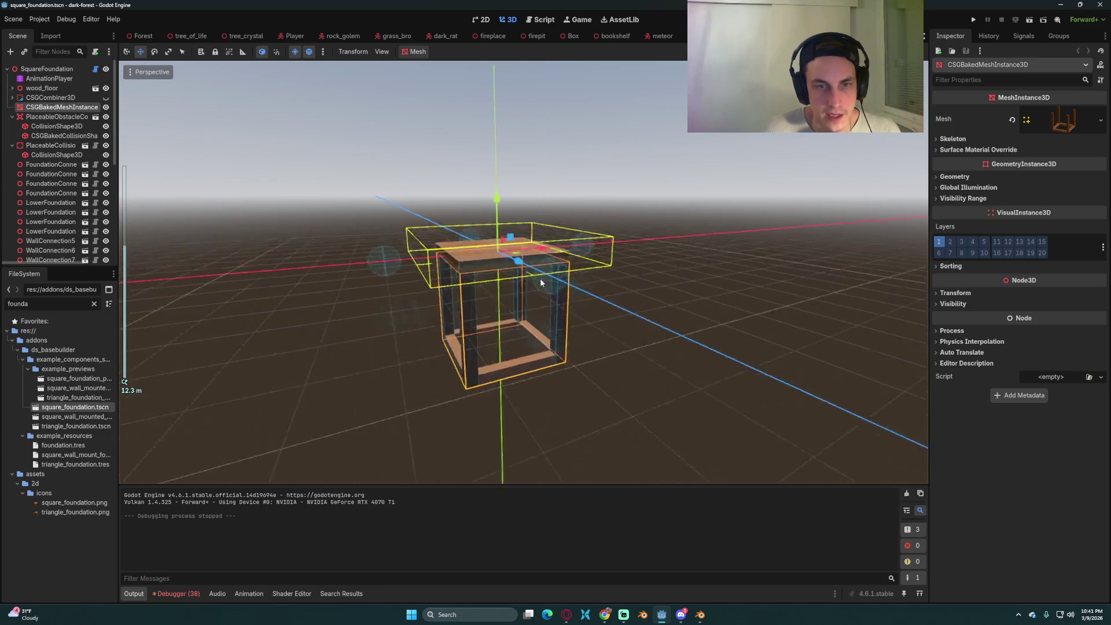
pyautogui.scroll(2, 567, 290)
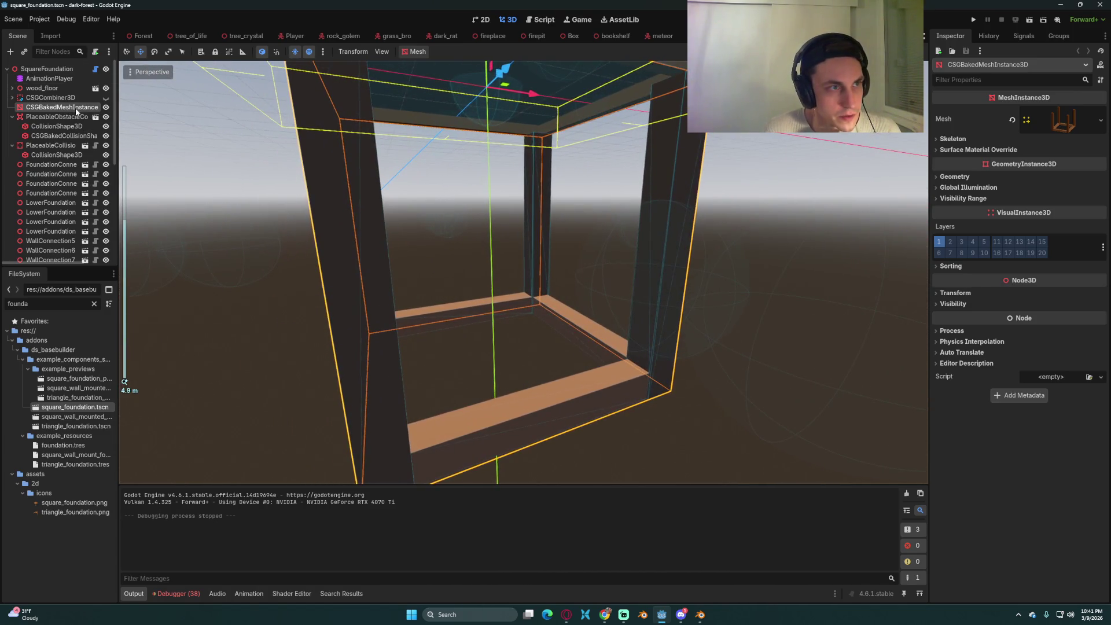
pyautogui.click(12, 88)
pyautogui.click(46, 97)
pyautogui.click(50, 108)
pyautogui.click(50, 116)
pyautogui.press('f')
pyautogui.scroll(-4, 515, 179)
pyautogui.moveTo(515, 179); pyautogui.dragTo(130, 133)
# - Inspect floor boards FloorBoard_003 through FloorBoard_007 while orbiting the foundation
pyautogui.click(52, 126)
pyautogui.click(51, 135)
pyautogui.click(47, 146)
pyautogui.click(47, 162)
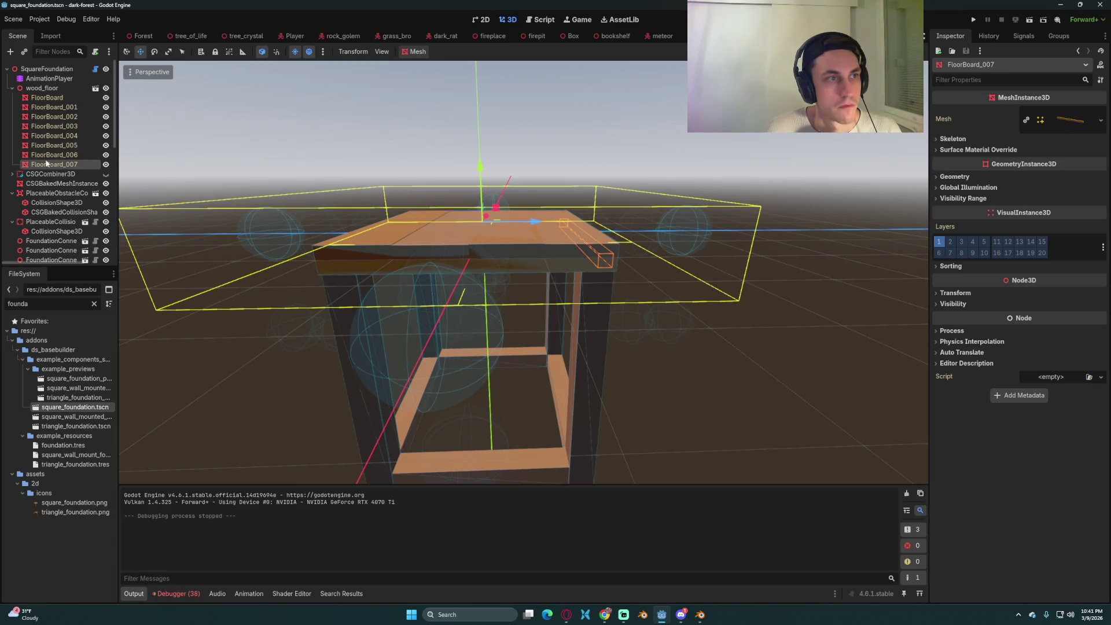
pyautogui.click(46, 155)
pyautogui.click(47, 145)
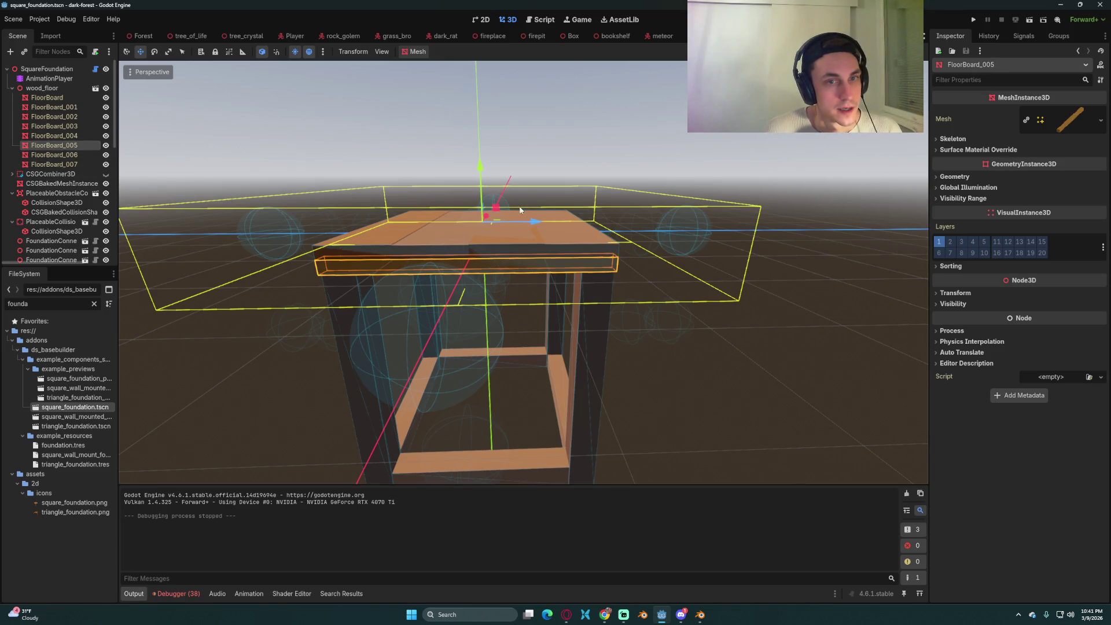
pyautogui.moveTo(520, 210); pyautogui.dragTo(473, 215)
pyautogui.scroll(-3, 46, 214)
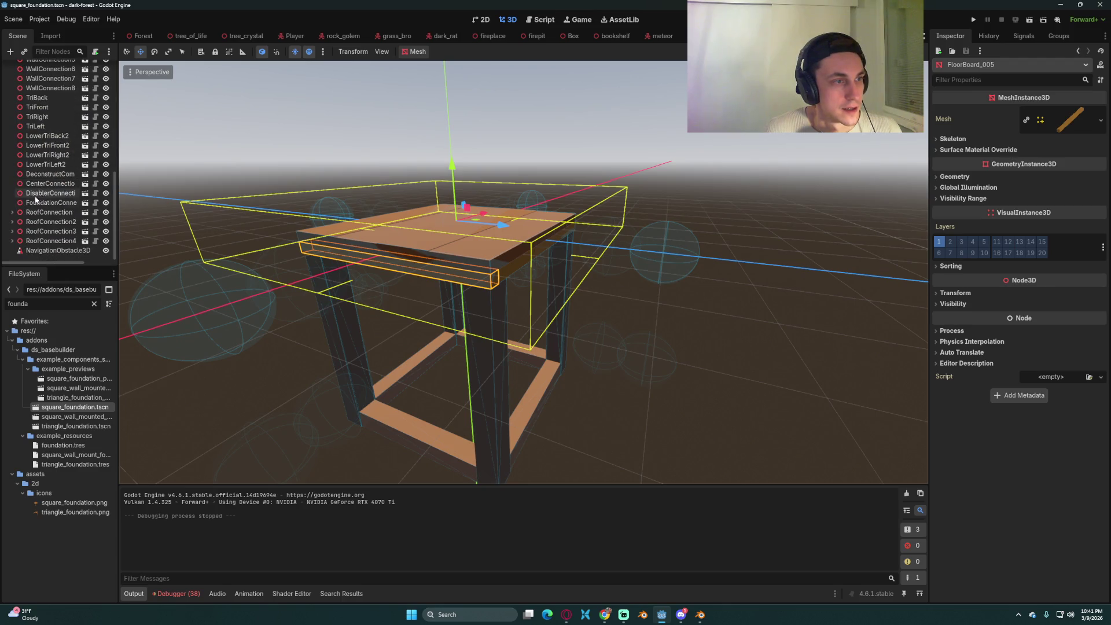
pyautogui.scroll(3, 41, 215)
# - Collapse wood_floor, select the AnimationPlayer, and play the build animation
pyautogui.click(12, 88)
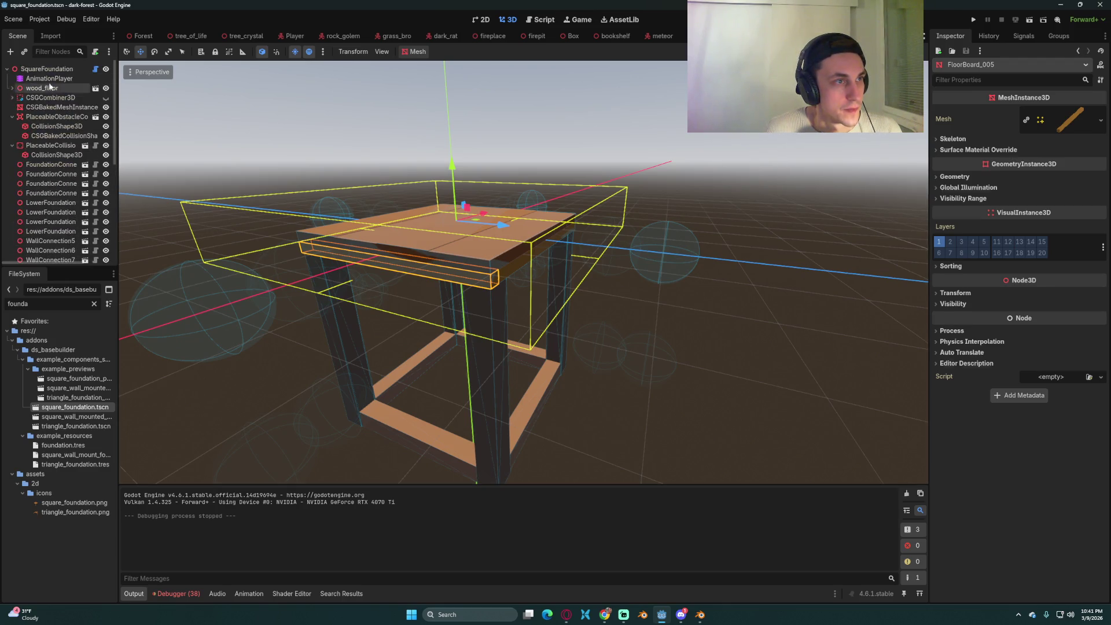
pyautogui.click(49, 78)
pyautogui.hotkey('shift', 'd')
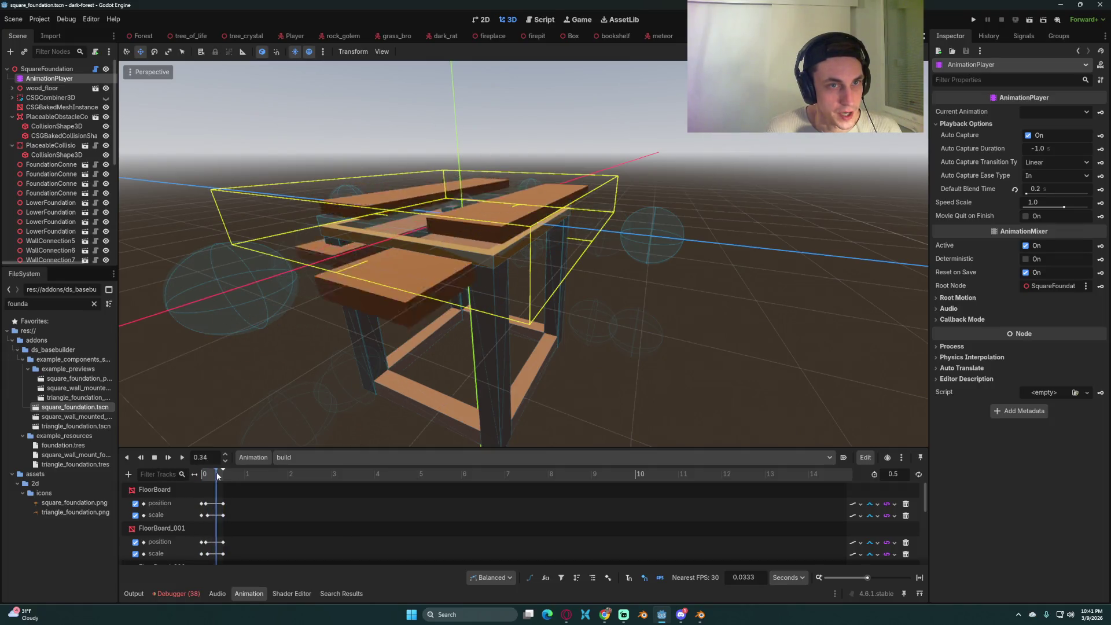
# - Replay the build animation, scrub to 0.5 s, load RESET, and save the scene
pyautogui.hotkey('shift', 'd')
pyautogui.moveTo(196, 474); pyautogui.dragTo(228, 475)
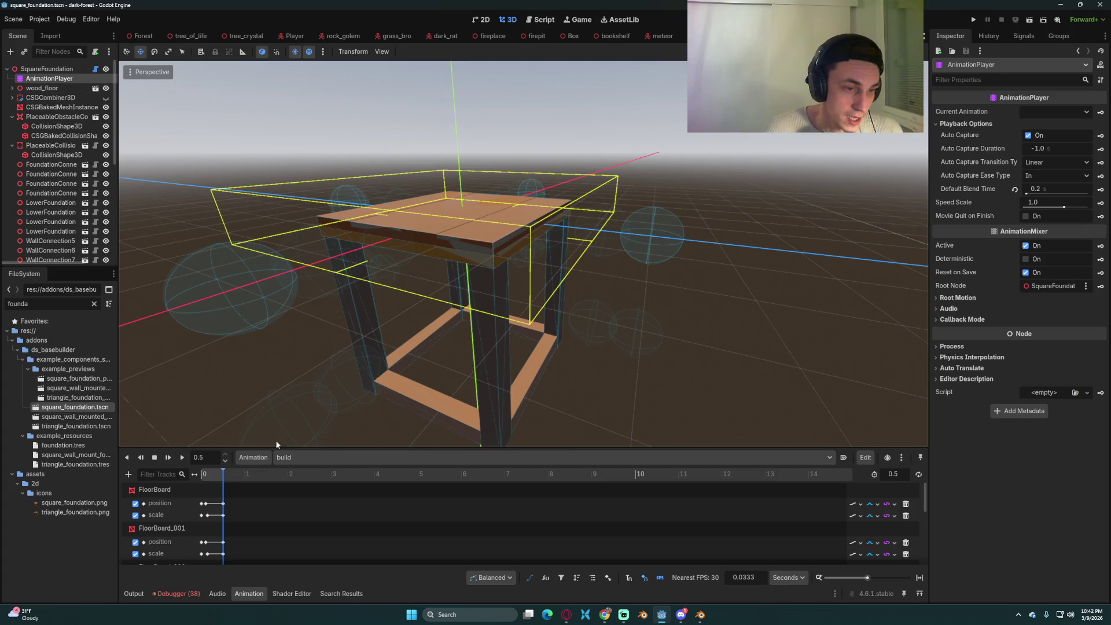
pyautogui.click(295, 460)
pyautogui.click(302, 474)
pyautogui.hotkey('ctrl', 's')
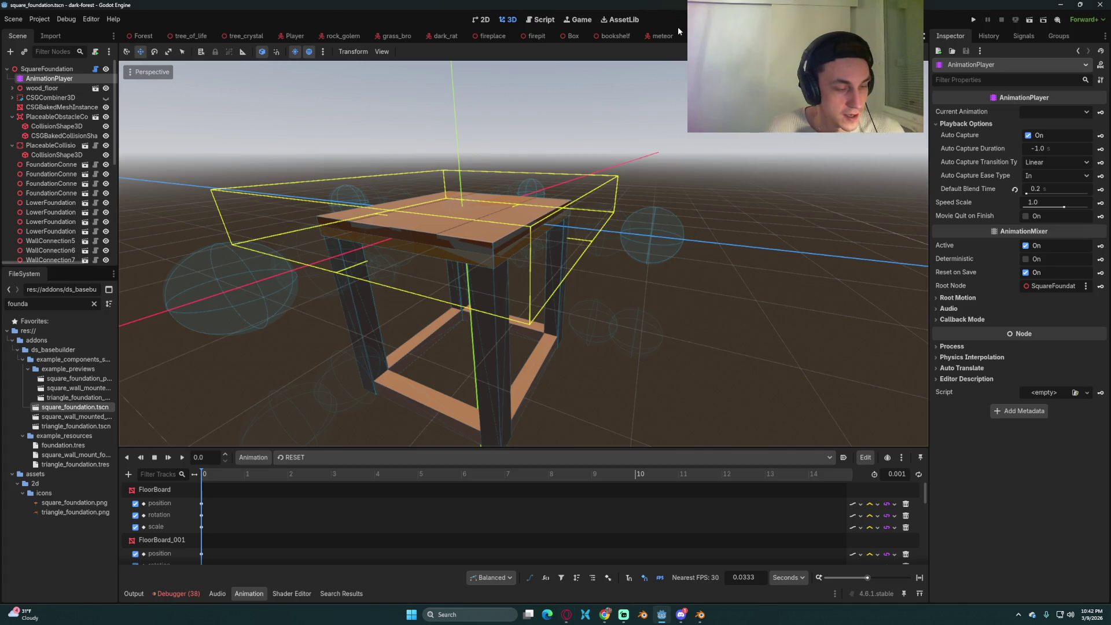
# - Glance at the Trello board, then bring the Godot editor back into focus
pyautogui.click(612, 622)
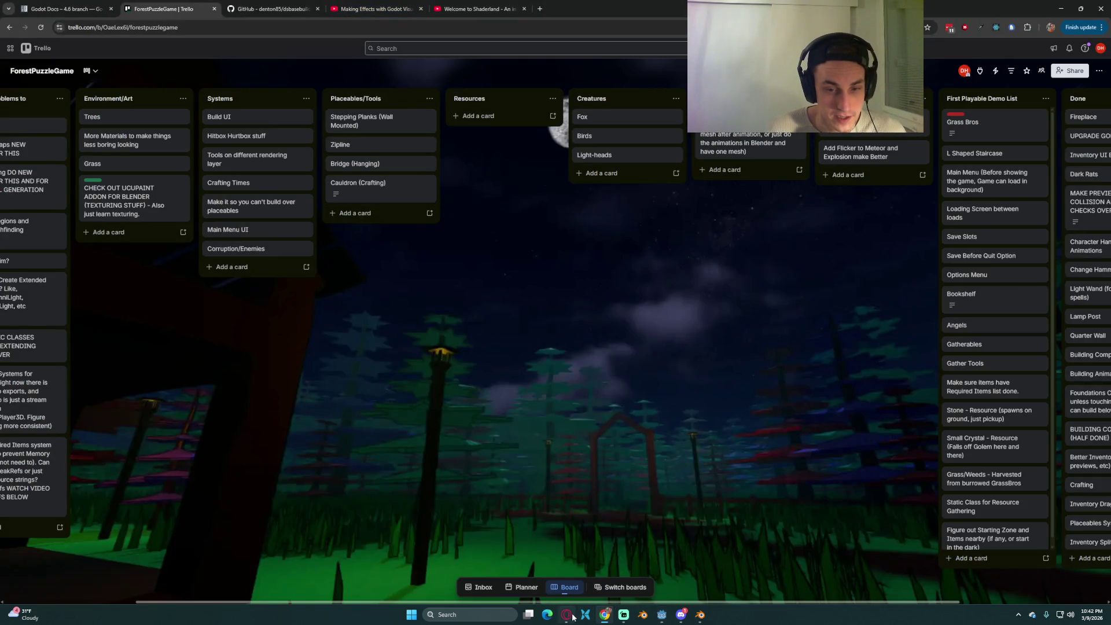
pyautogui.click(662, 616)
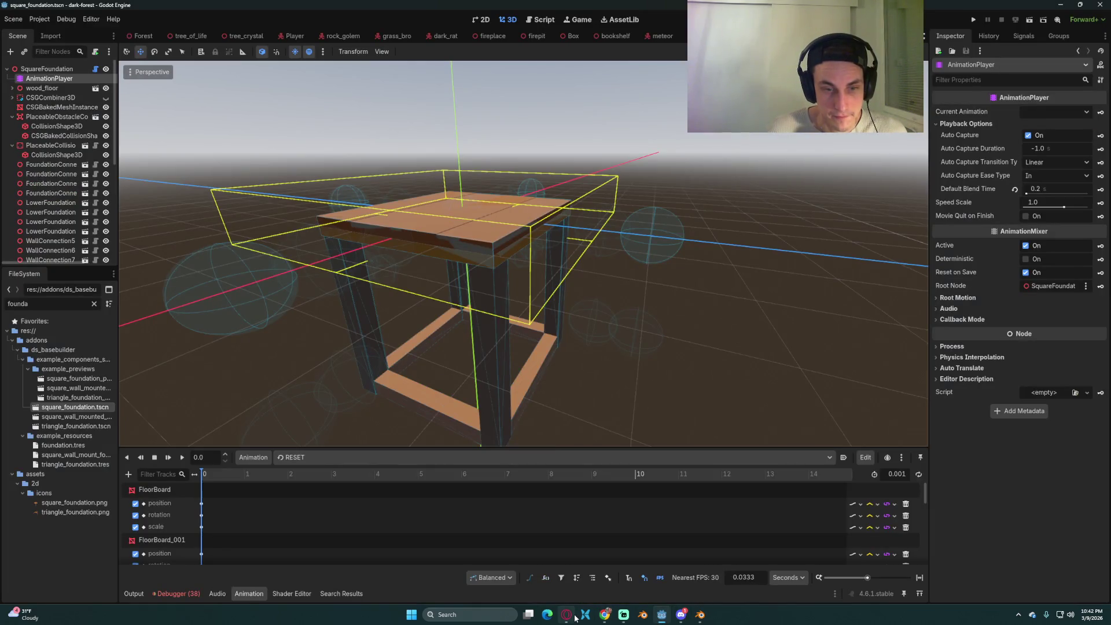
pyautogui.moveTo(576, 619)
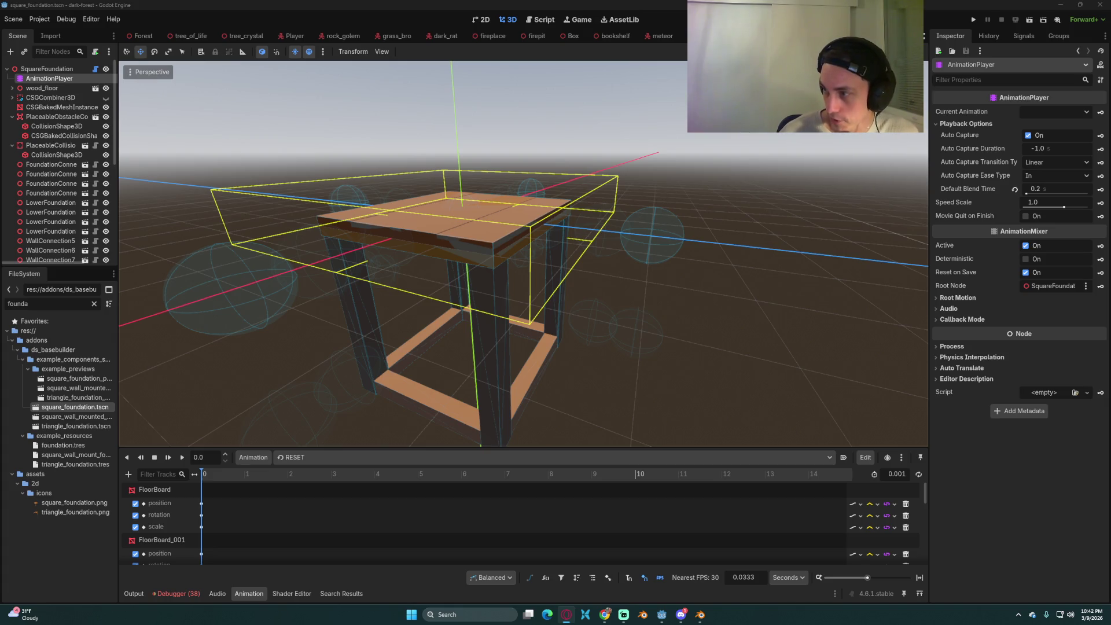
pyautogui.click(624, 4)
# - Run the project, load the saved game, show F3 debug stats, and equip the spear
pyautogui.click(968, 20)
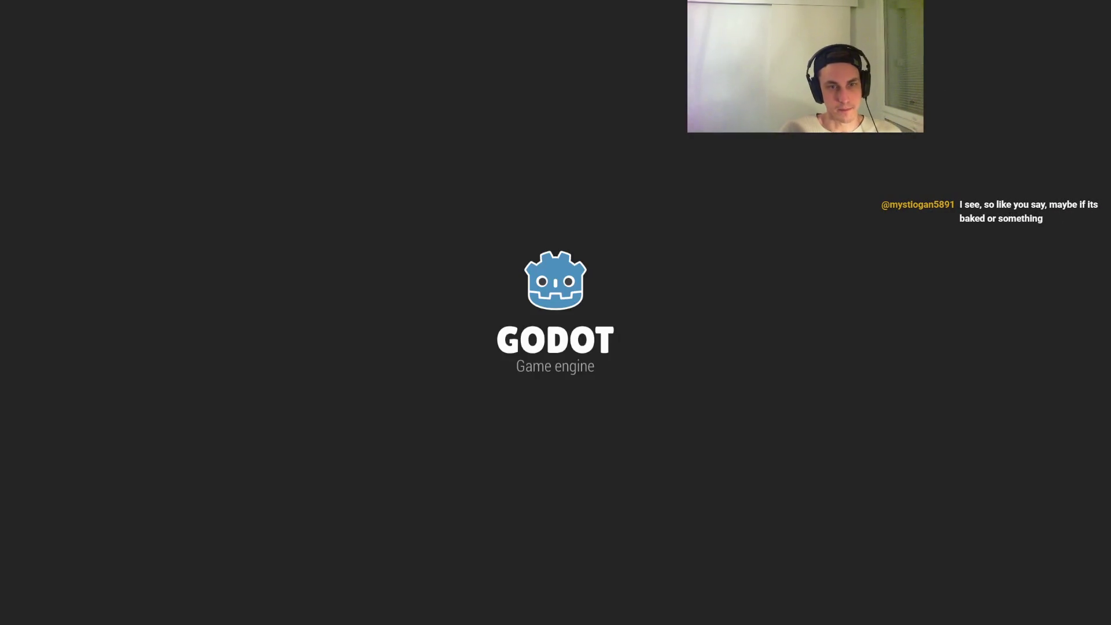
pyautogui.press('Escape')
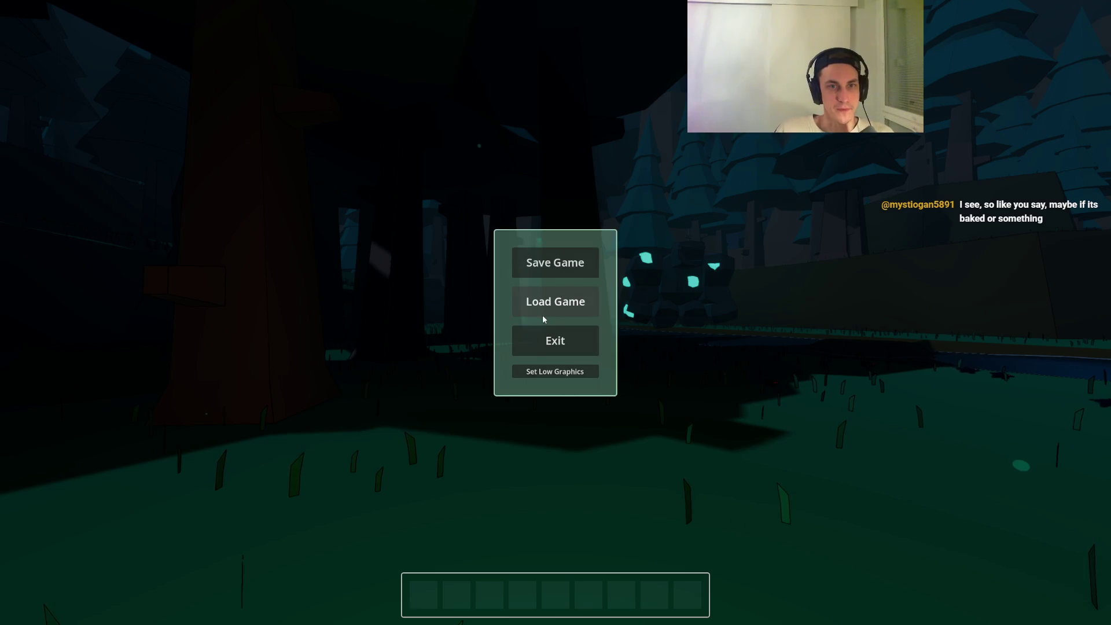
pyautogui.click(551, 307)
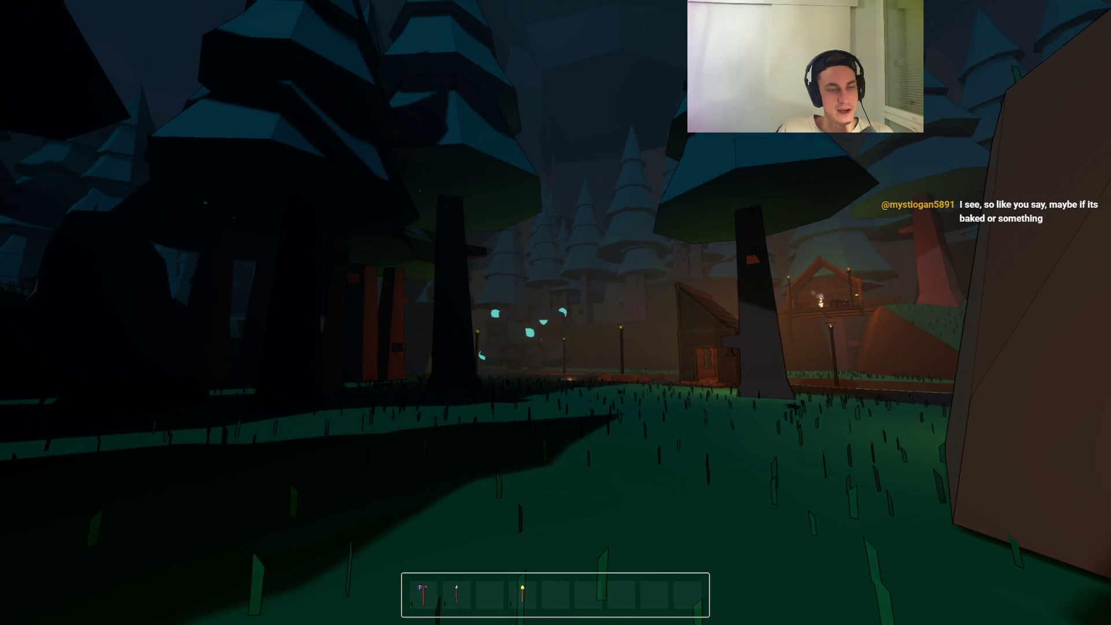
pyautogui.press('F3')
pyautogui.press('2')
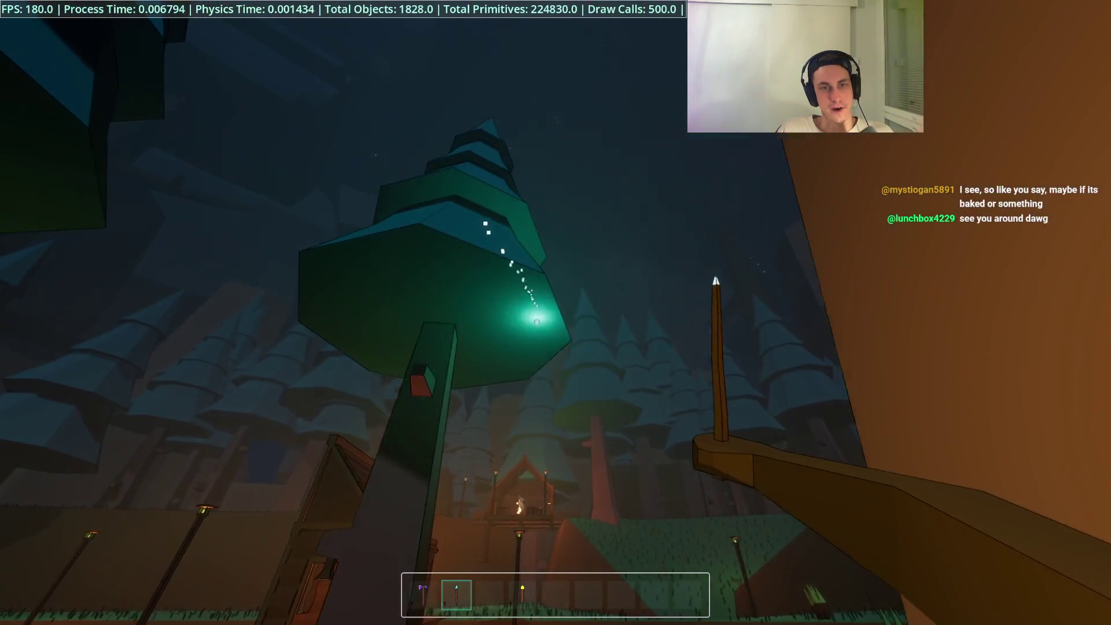
# - Walk to the house and climb the grassy slope for a high view over the forest
pyautogui.press('w')
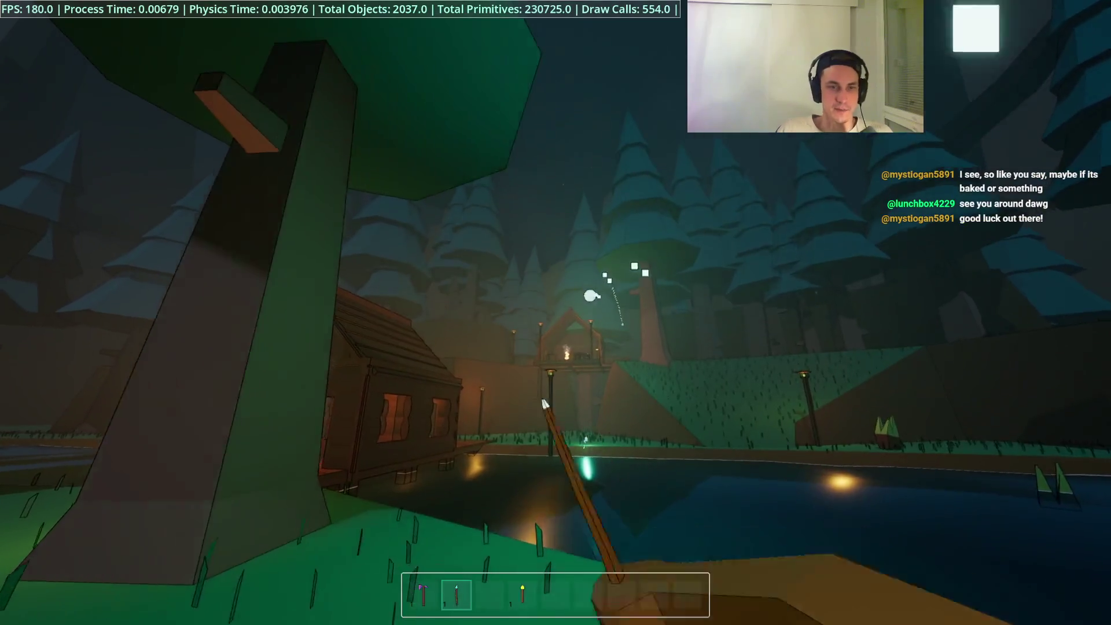
pyautogui.press('w')
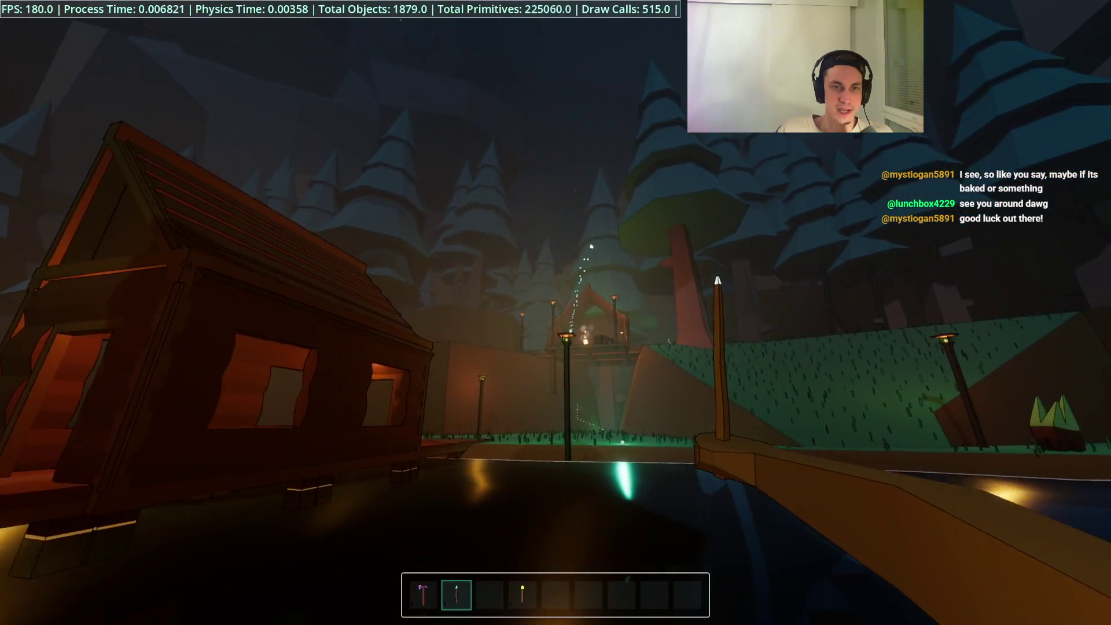
pyautogui.press('w')
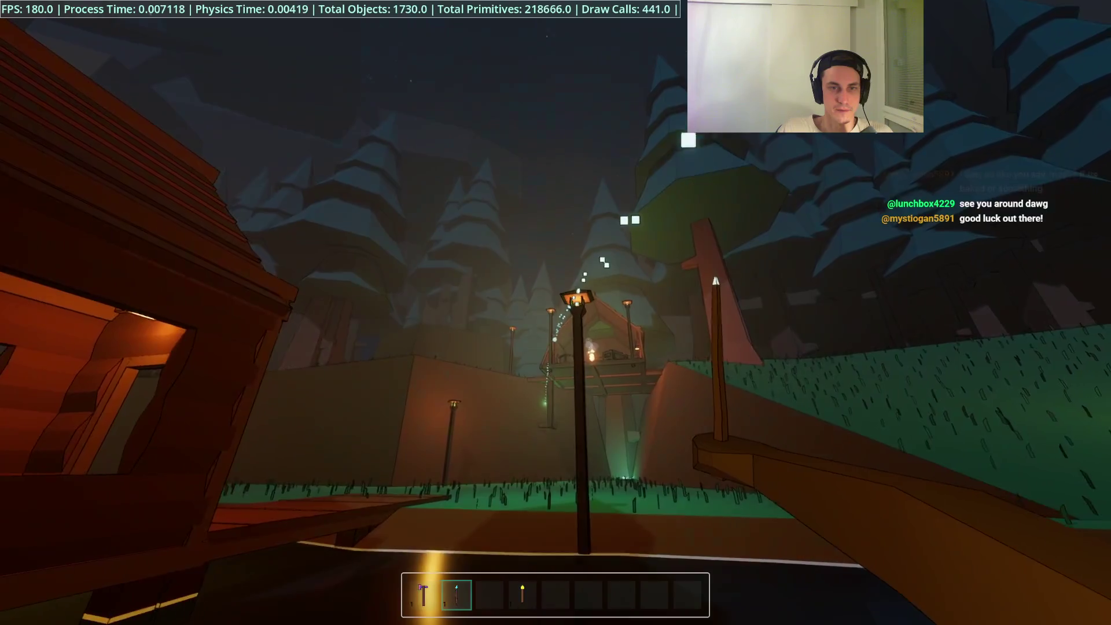
pyautogui.press('w')
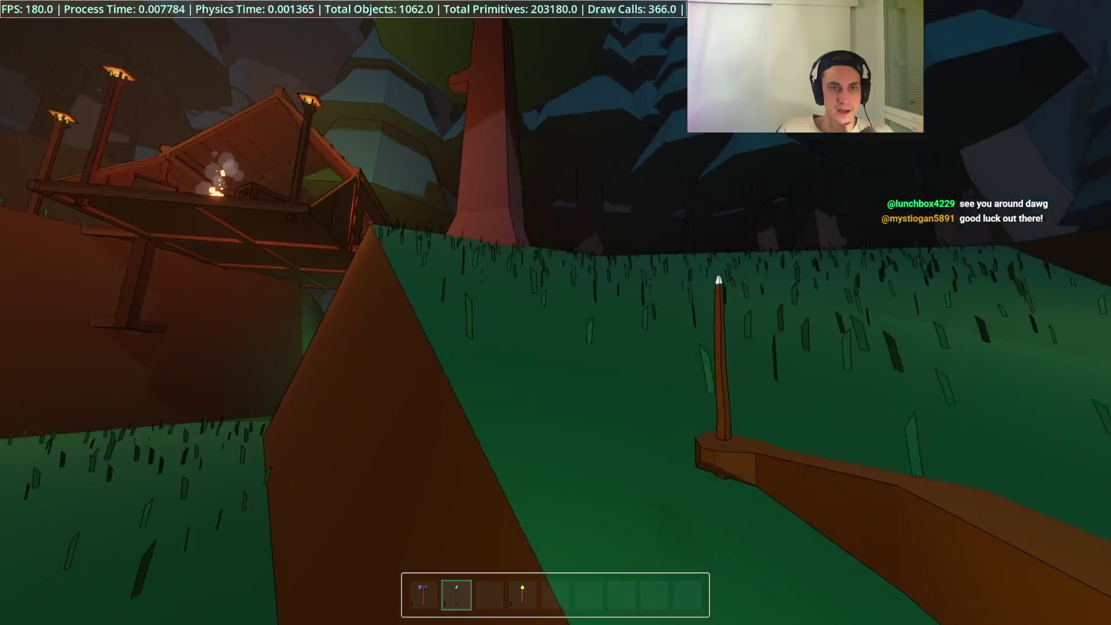
pyautogui.press('w')
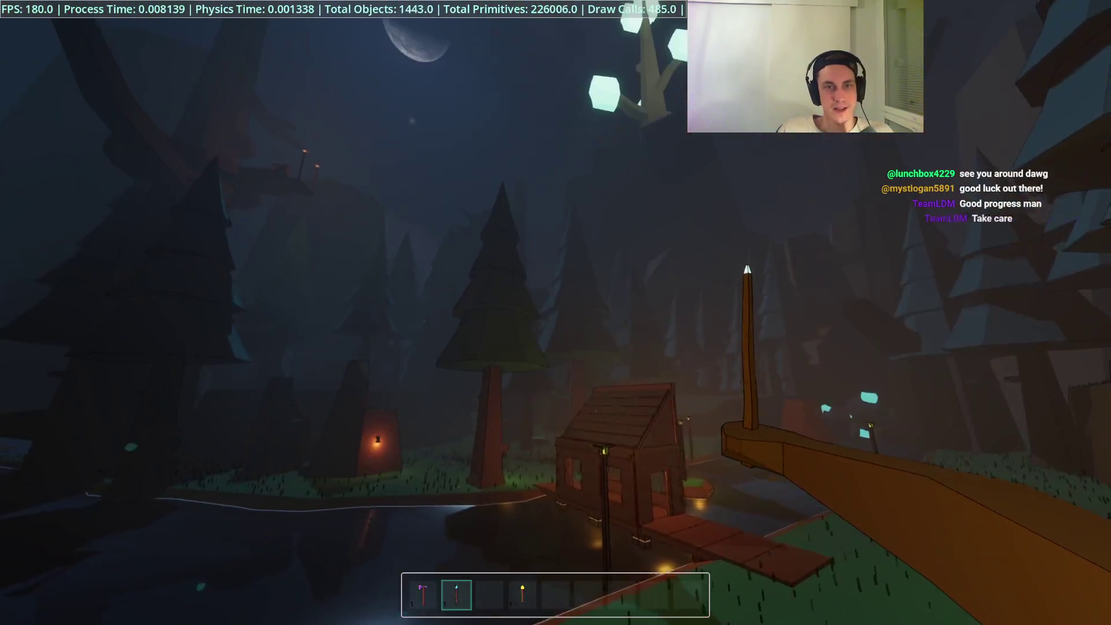
pyautogui.press('w')
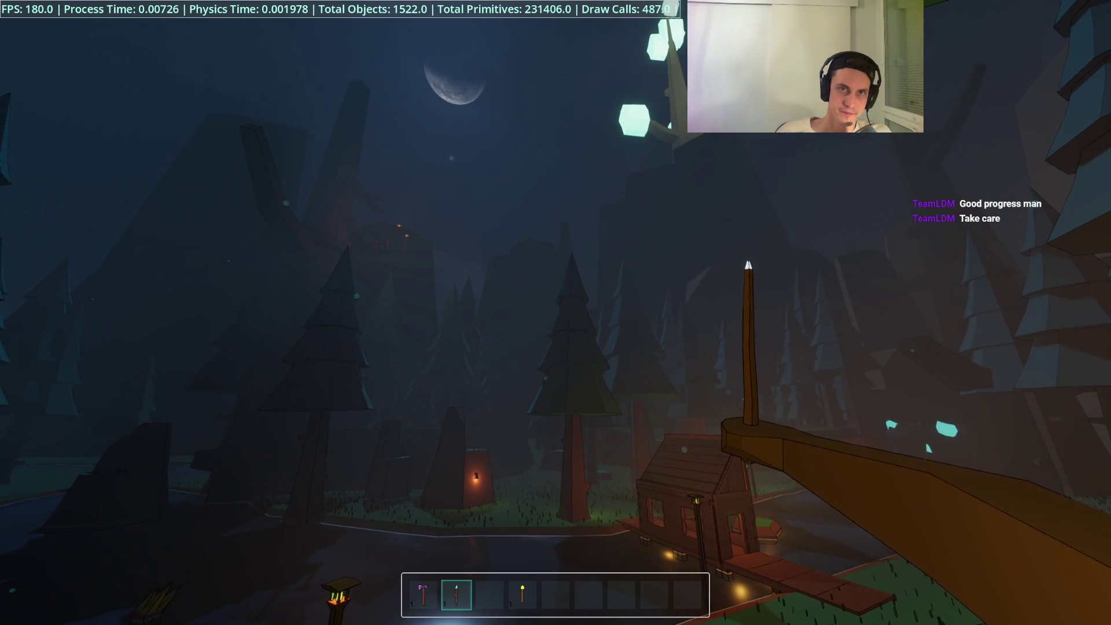
# - Walk past the large trees and cabin porch to overlook the village
pyautogui.press('w')
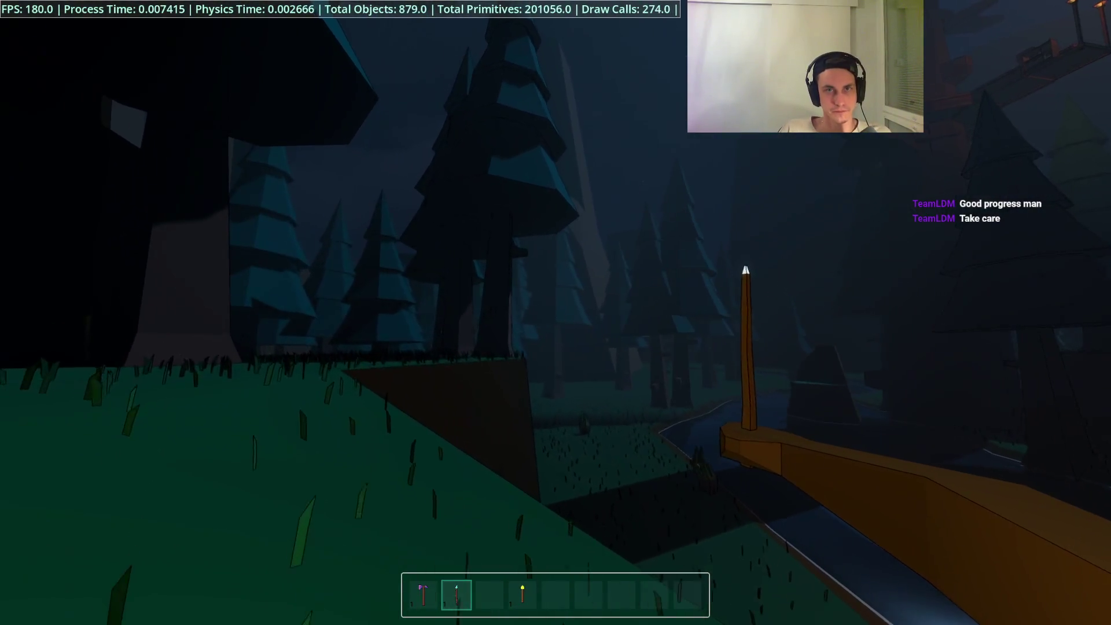
pyautogui.moveTo(555, 313)
pyautogui.press('w')
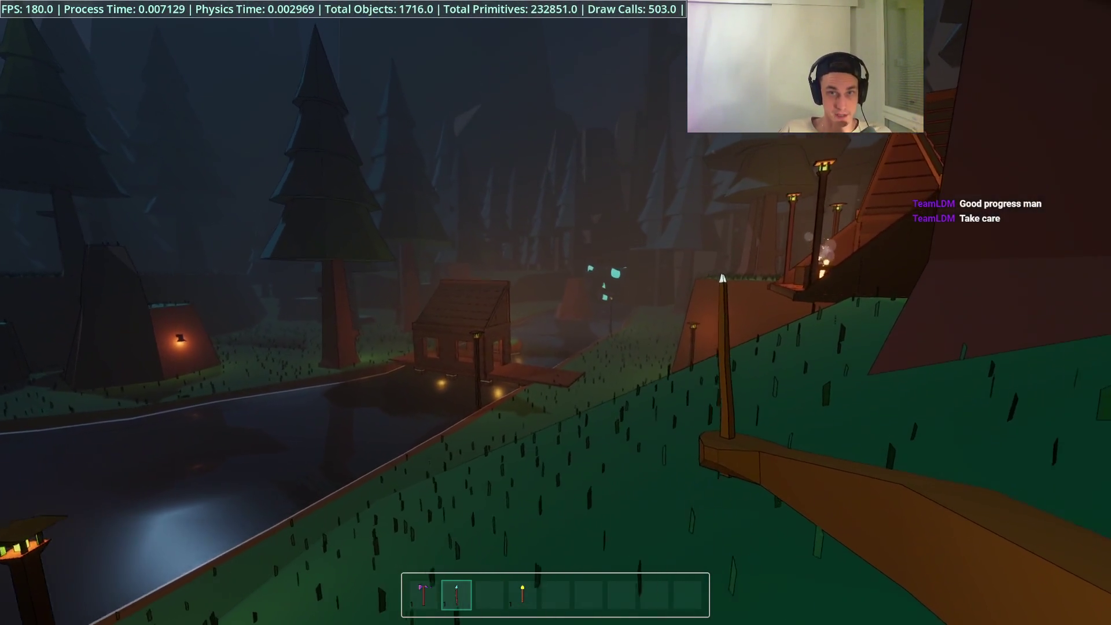
pyautogui.press('w')
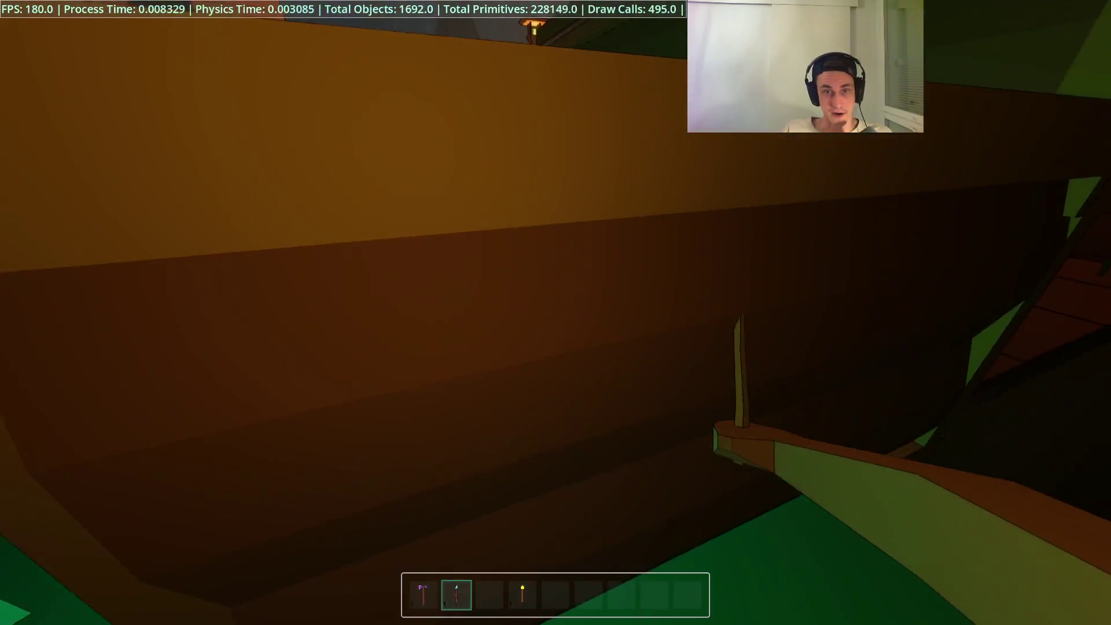
pyautogui.press('w')
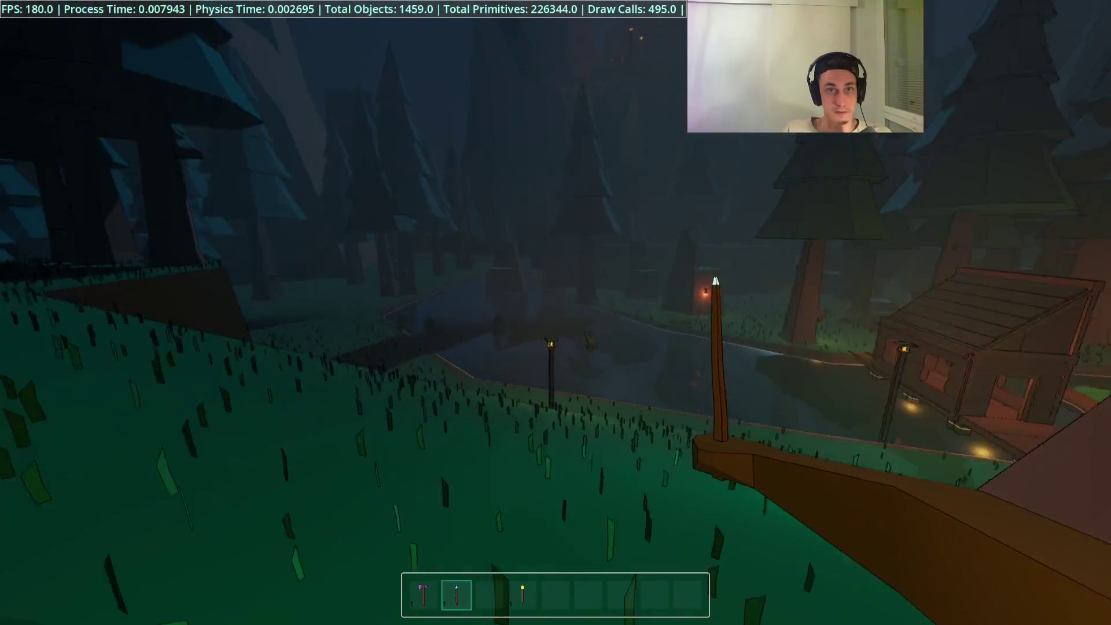
pyautogui.press('s')
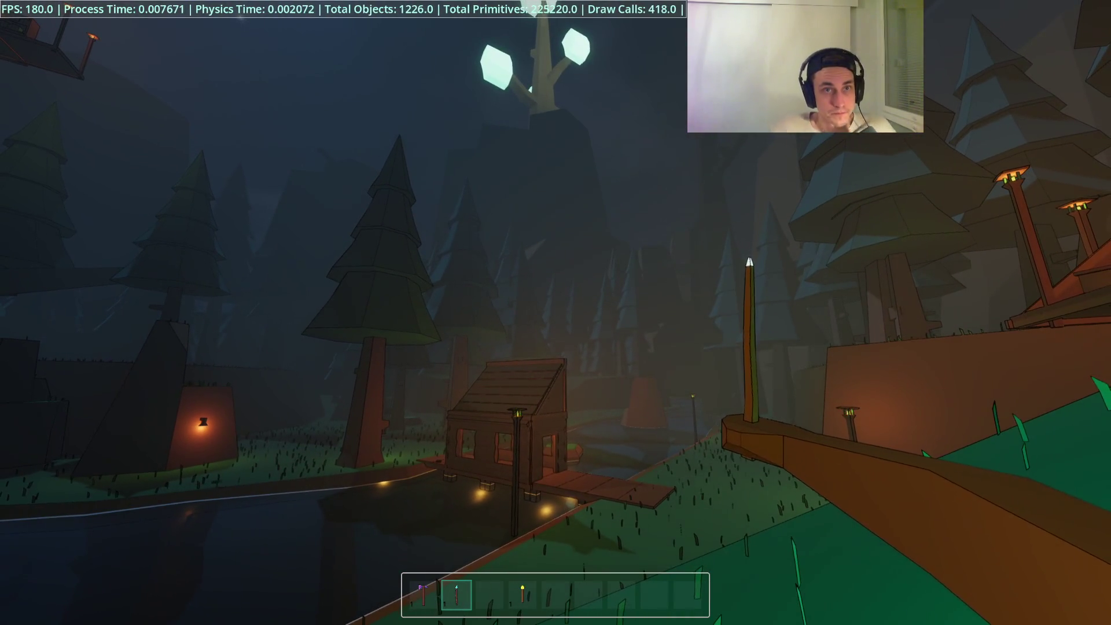